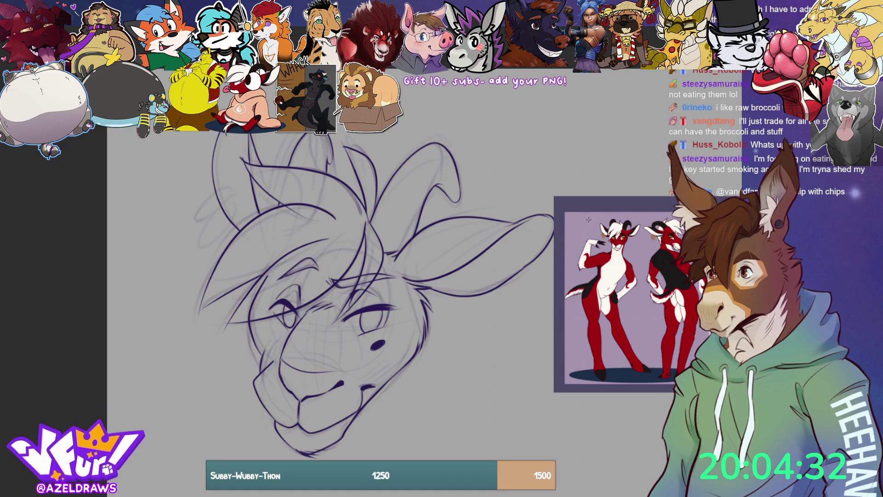
Trace over the right ear's lower contour and hatch short strokes inside the tip and along its edge.
{"action": "left_click_drag", "start_coordinate": [402, 276], "coordinate": [499, 217]}
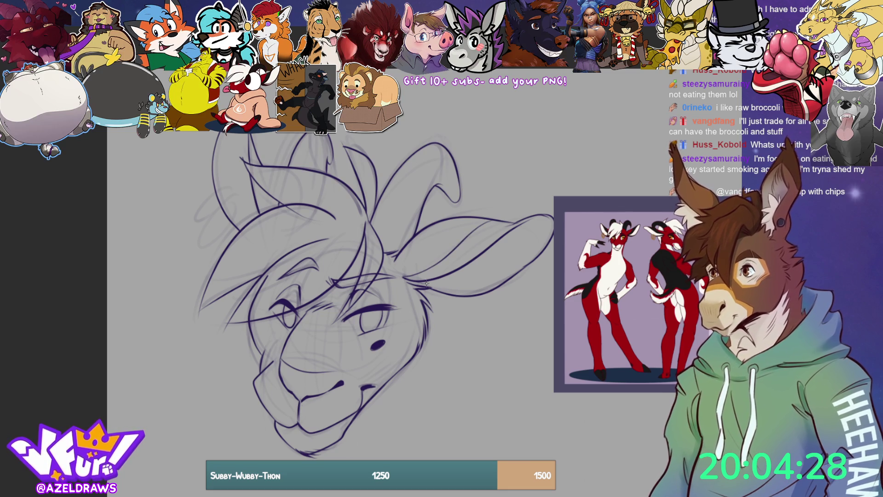
{"action": "mouse_move", "coordinate": [423, 280]}
{"action": "left_mouse_down"}
{"action": "mouse_move", "coordinate": [462, 286]}
{"action": "mouse_move", "coordinate": [532, 263]}
{"action": "left_mouse_up"}
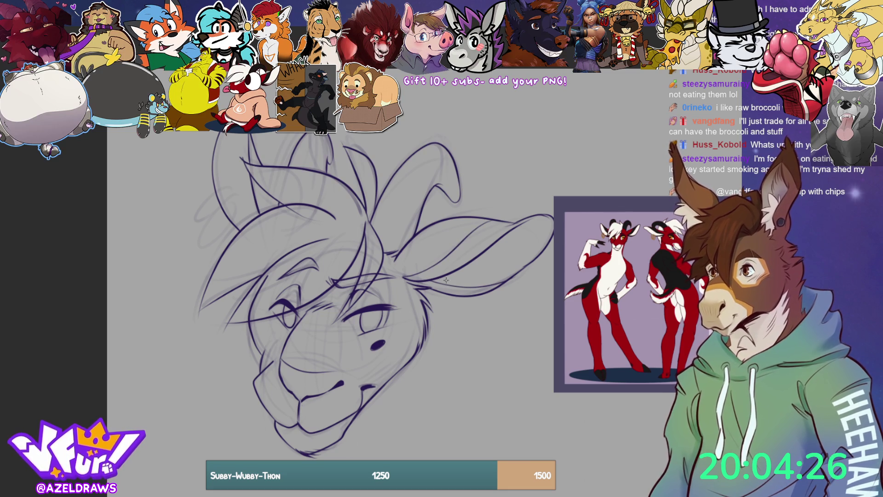
{"action": "mouse_move", "coordinate": [445, 273]}
{"action": "left_mouse_down"}
{"action": "mouse_move", "coordinate": [499, 253]}
{"action": "mouse_move", "coordinate": [525, 228]}
{"action": "left_mouse_up"}
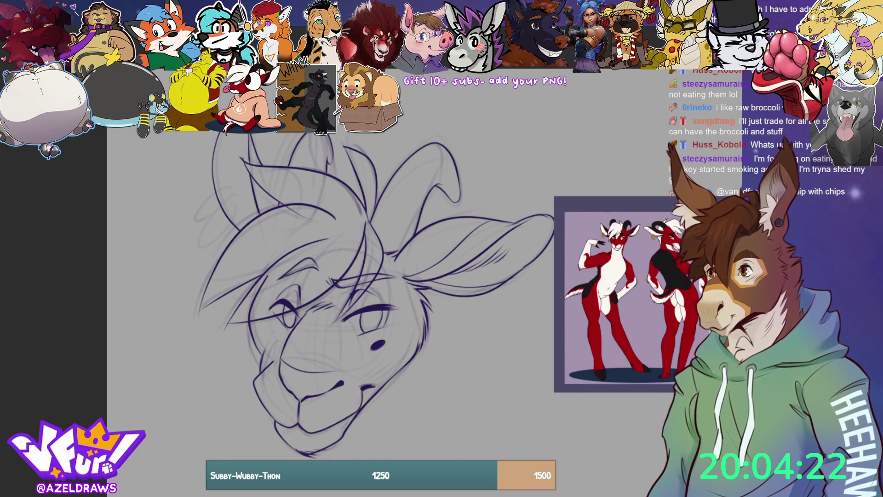
{"action": "mouse_move", "coordinate": [481, 263]}
{"action": "left_mouse_down"}
{"action": "mouse_move", "coordinate": [520, 261]}
{"action": "mouse_move", "coordinate": [489, 265]}
{"action": "mouse_move", "coordinate": [523, 272]}
{"action": "mouse_move", "coordinate": [488, 264]}
{"action": "mouse_move", "coordinate": [511, 257]}
{"action": "mouse_move", "coordinate": [469, 262]}
{"action": "mouse_move", "coordinate": [490, 256]}
{"action": "mouse_move", "coordinate": [448, 278]}
{"action": "left_mouse_up"}
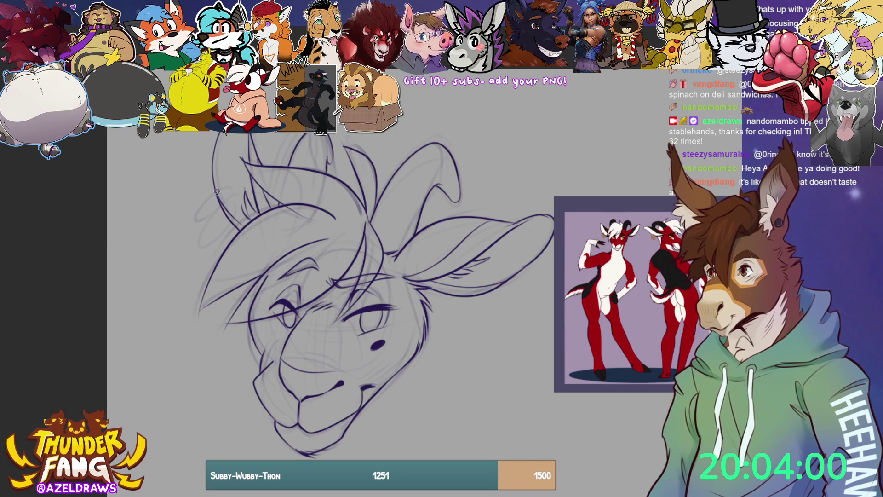
Loop rings beside the left ear, then shade dark pupils into the right and left eyes.
{"action": "mouse_move", "coordinate": [220, 186]}
{"action": "left_mouse_down"}
{"action": "mouse_move", "coordinate": [197, 209]}
{"action": "mouse_move", "coordinate": [216, 216]}
{"action": "mouse_move", "coordinate": [238, 198]}
{"action": "left_mouse_up"}
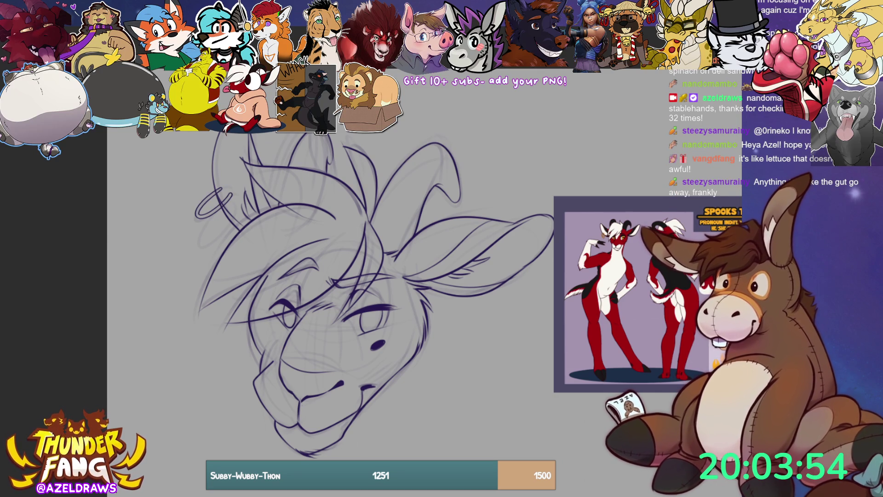
{"action": "mouse_move", "coordinate": [221, 198]}
{"action": "left_mouse_down"}
{"action": "mouse_move", "coordinate": [212, 233]}
{"action": "mouse_move", "coordinate": [237, 217]}
{"action": "mouse_move", "coordinate": [238, 199]}
{"action": "left_mouse_up"}
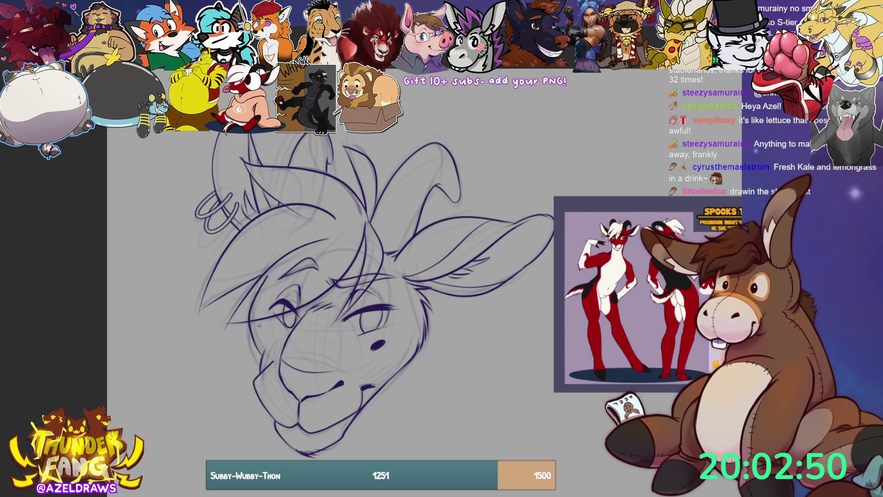
{"action": "left_click_drag", "start_coordinate": [375, 318], "coordinate": [374, 321]}
{"action": "left_click_drag", "start_coordinate": [296, 320], "coordinate": [294, 319]}
{"action": "left_click_drag", "start_coordinate": [366, 321], "coordinate": [370, 321]}
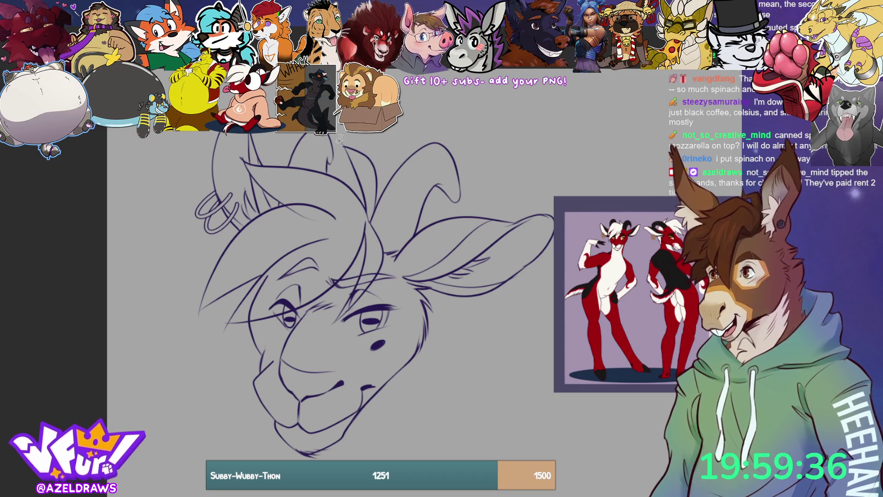
Add a short stroke near the horn, then lasso-fill the right ear, left hair tuft and both eyes grey.
{"action": "mouse_move", "coordinate": [386, 165]}
{"action": "left_mouse_down"}
{"action": "mouse_move", "coordinate": [362, 137]}
{"action": "mouse_move", "coordinate": [341, 147]}
{"action": "mouse_move", "coordinate": [344, 176]}
{"action": "mouse_move", "coordinate": [308, 163]}
{"action": "mouse_move", "coordinate": [234, 165]}
{"action": "mouse_move", "coordinate": [283, 202]}
{"action": "mouse_move", "coordinate": [228, 232]}
{"action": "mouse_move", "coordinate": [175, 328]}
{"action": "mouse_move", "coordinate": [230, 298]}
{"action": "mouse_move", "coordinate": [217, 335]}
{"action": "mouse_move", "coordinate": [263, 322]}
{"action": "mouse_move", "coordinate": [341, 287]}
{"action": "mouse_move", "coordinate": [361, 258]}
{"action": "mouse_move", "coordinate": [327, 328]}
{"action": "mouse_move", "coordinate": [355, 307]}
{"action": "mouse_move", "coordinate": [388, 250]}
{"action": "mouse_move", "coordinate": [385, 148]}
{"action": "left_mouse_up"}
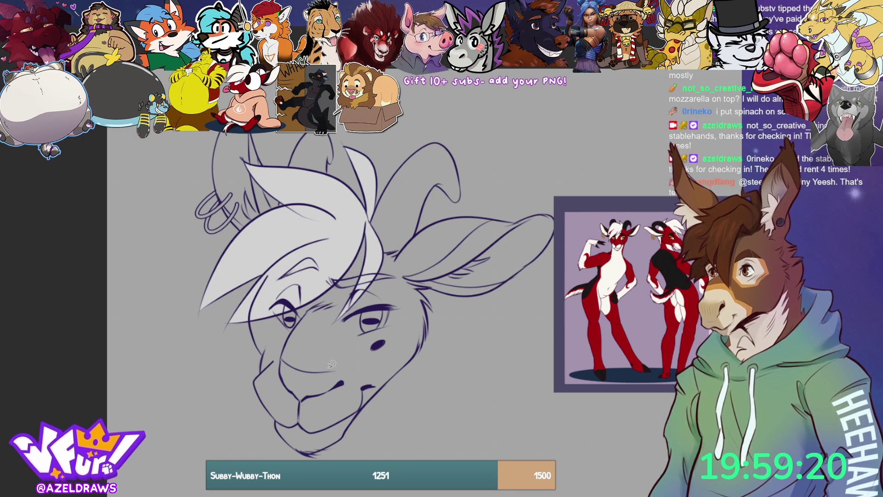
{"action": "mouse_move", "coordinate": [433, 272]}
{"action": "left_mouse_down"}
{"action": "mouse_move", "coordinate": [460, 289]}
{"action": "mouse_move", "coordinate": [539, 273]}
{"action": "mouse_move", "coordinate": [557, 198]}
{"action": "mouse_move", "coordinate": [432, 273]}
{"action": "left_mouse_up"}
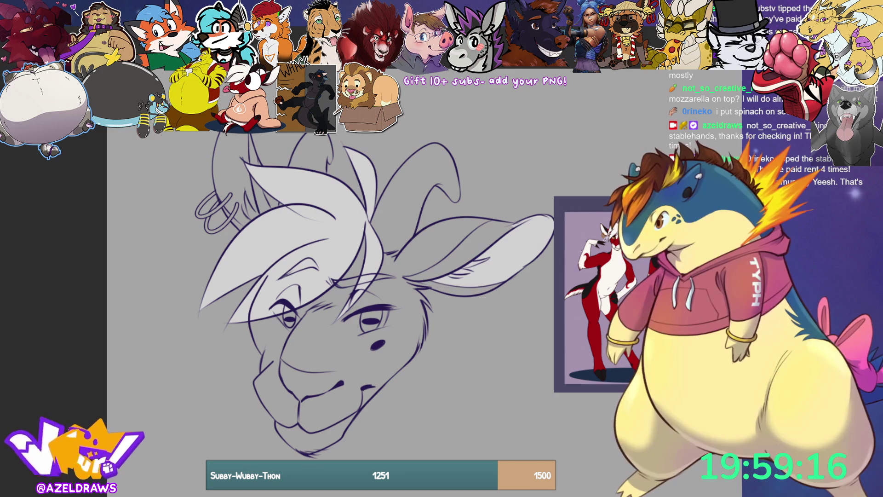
{"action": "mouse_move", "coordinate": [261, 191]}
{"action": "left_mouse_down"}
{"action": "mouse_move", "coordinate": [254, 135]}
{"action": "mouse_move", "coordinate": [209, 143]}
{"action": "mouse_move", "coordinate": [221, 197]}
{"action": "mouse_move", "coordinate": [243, 223]}
{"action": "mouse_move", "coordinate": [259, 215]}
{"action": "left_mouse_up"}
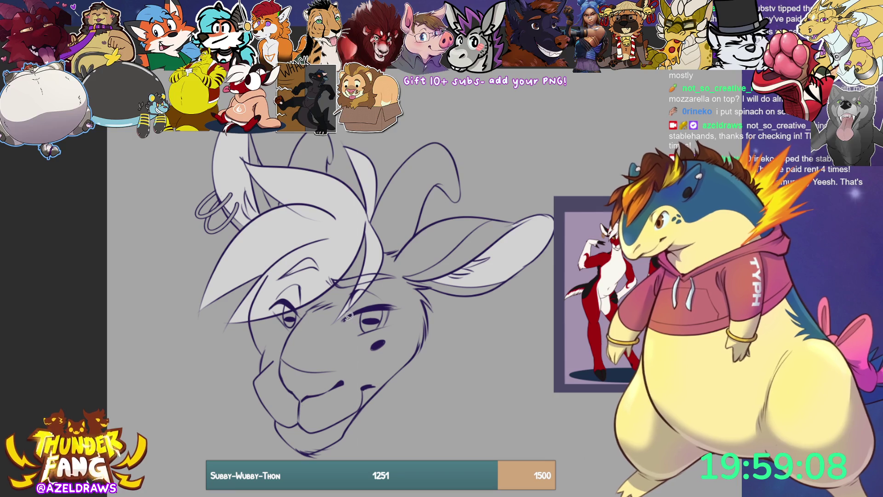
{"action": "mouse_move", "coordinate": [350, 316]}
{"action": "left_mouse_down"}
{"action": "mouse_move", "coordinate": [345, 324]}
{"action": "mouse_move", "coordinate": [358, 332]}
{"action": "mouse_move", "coordinate": [375, 328]}
{"action": "mouse_move", "coordinate": [391, 306]}
{"action": "mouse_move", "coordinate": [358, 311]}
{"action": "mouse_move", "coordinate": [353, 329]}
{"action": "mouse_move", "coordinate": [368, 331]}
{"action": "mouse_move", "coordinate": [391, 309]}
{"action": "mouse_move", "coordinate": [348, 316]}
{"action": "left_mouse_up"}
{"action": "key", "text": "ctrl+d"}
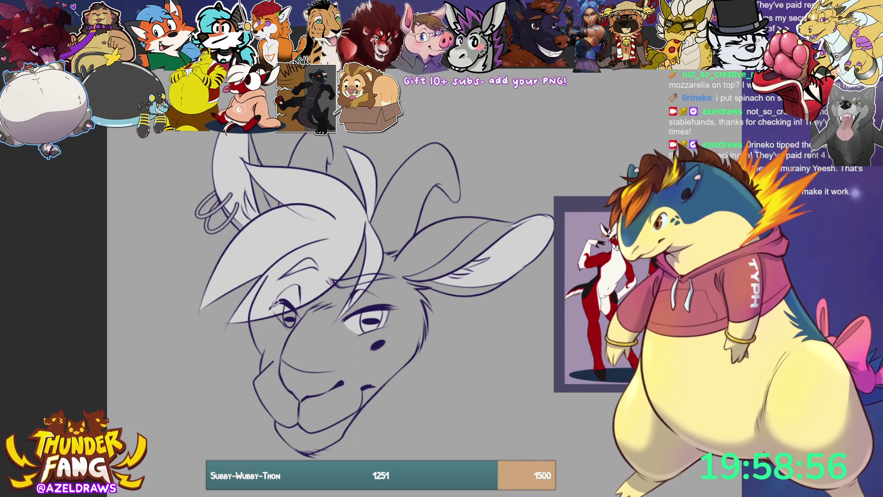
{"action": "mouse_move", "coordinate": [279, 312]}
{"action": "left_mouse_down"}
{"action": "mouse_move", "coordinate": [292, 325]}
{"action": "mouse_move", "coordinate": [301, 319]}
{"action": "mouse_move", "coordinate": [297, 308]}
{"action": "mouse_move", "coordinate": [260, 307]}
{"action": "left_mouse_up"}
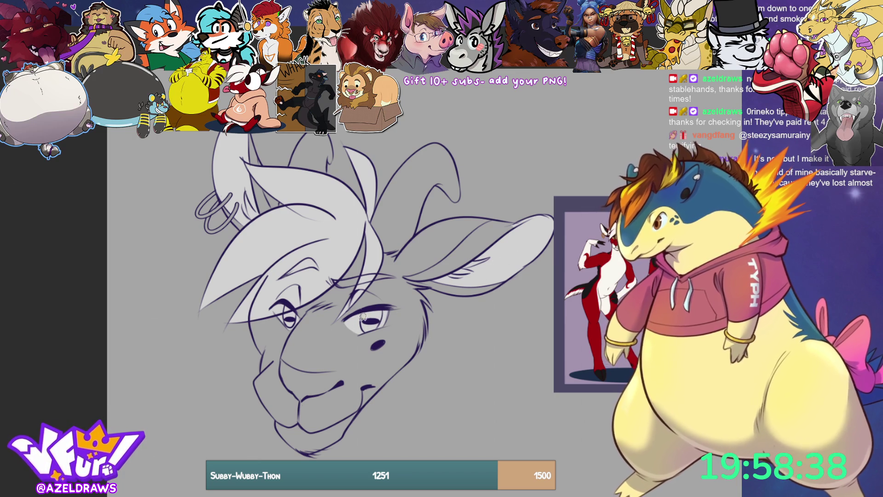
{"action": "mouse_move", "coordinate": [363, 303]}
{"action": "left_mouse_down"}
{"action": "mouse_move", "coordinate": [352, 344]}
{"action": "mouse_move", "coordinate": [403, 301]}
{"action": "left_mouse_up"}
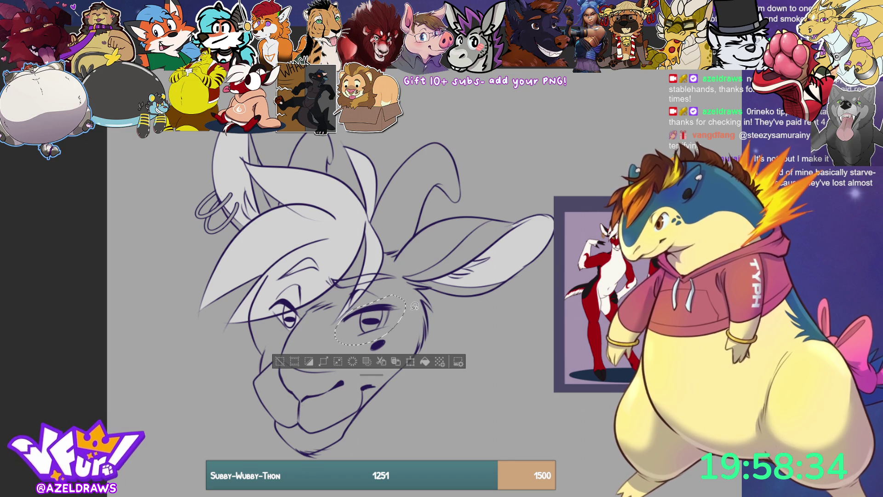
Deselect, eyedrop the line colour, draw a dark line under the right eye, and lasso-fill the muzzle grey.
{"action": "key", "text": "ctrl+d"}
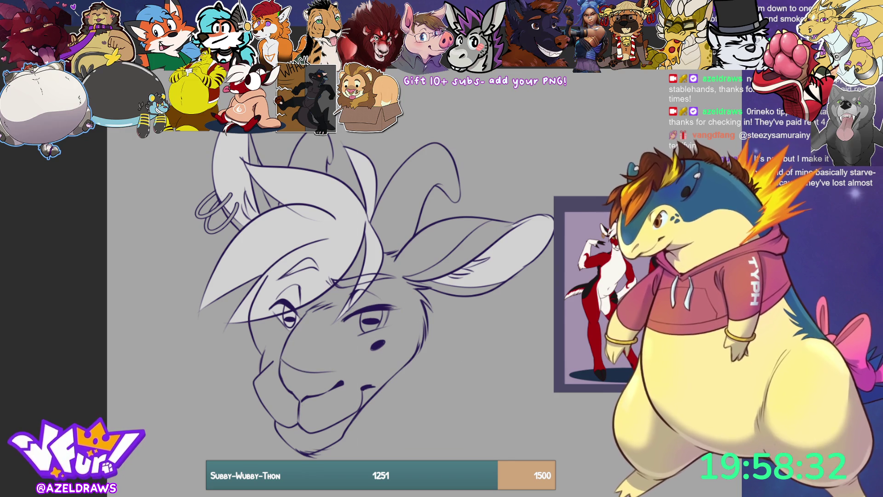
{"action": "left_click", "coordinate": [371, 320]}
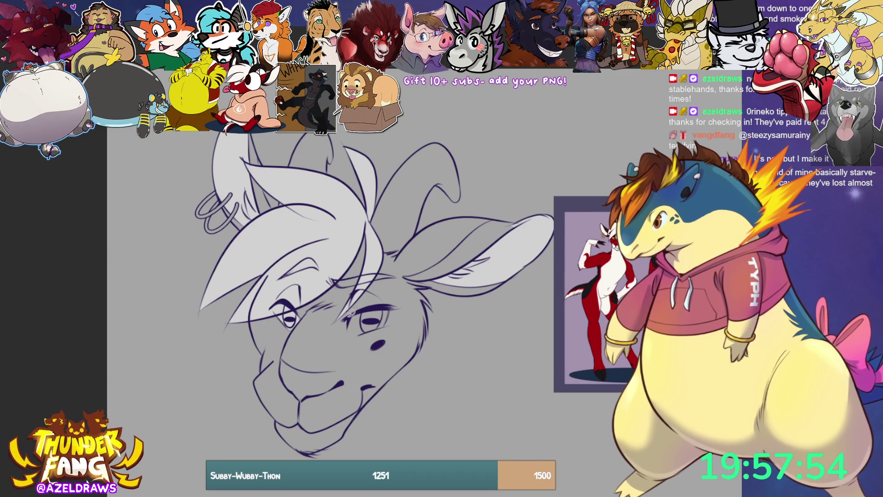
{"action": "mouse_move", "coordinate": [350, 317]}
{"action": "left_mouse_down"}
{"action": "mouse_move", "coordinate": [355, 335]}
{"action": "mouse_move", "coordinate": [389, 320]}
{"action": "mouse_move", "coordinate": [393, 306]}
{"action": "mouse_move", "coordinate": [354, 304]}
{"action": "left_mouse_up"}
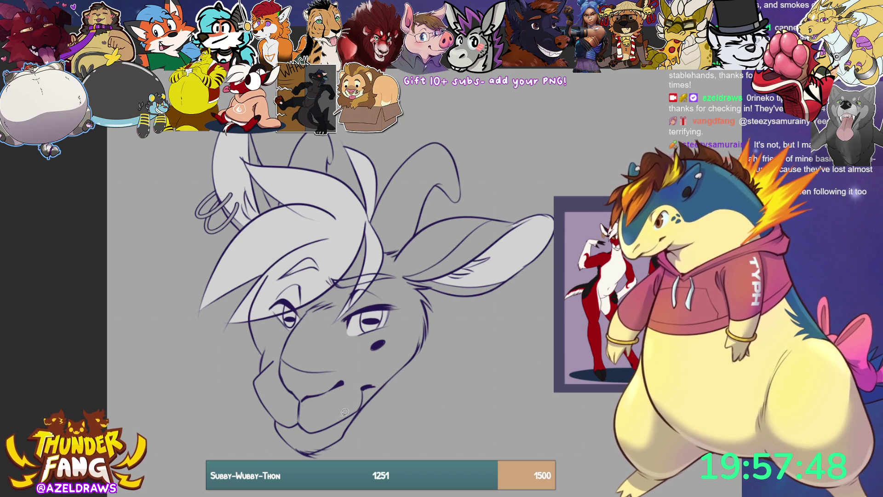
{"action": "mouse_move", "coordinate": [256, 379]}
{"action": "left_mouse_down"}
{"action": "mouse_move", "coordinate": [281, 365]}
{"action": "mouse_move", "coordinate": [284, 381]}
{"action": "mouse_move", "coordinate": [306, 399]}
{"action": "mouse_move", "coordinate": [339, 383]}
{"action": "mouse_move", "coordinate": [365, 391]}
{"action": "mouse_move", "coordinate": [354, 418]}
{"action": "mouse_move", "coordinate": [317, 436]}
{"action": "mouse_move", "coordinate": [283, 427]}
{"action": "mouse_move", "coordinate": [274, 405]}
{"action": "left_mouse_up"}
{"action": "mouse_move", "coordinate": [255, 376]}
{"action": "left_mouse_down"}
{"action": "mouse_move", "coordinate": [282, 432]}
{"action": "mouse_move", "coordinate": [305, 449]}
{"action": "mouse_move", "coordinate": [342, 436]}
{"action": "mouse_move", "coordinate": [355, 406]}
{"action": "left_mouse_up"}
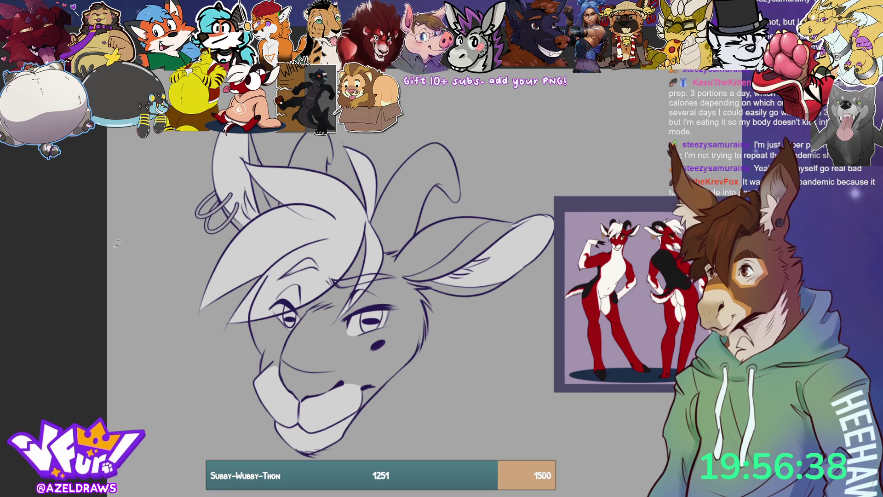
Lasso the right ear's inner curve to prepare it for a darker fill.
{"action": "mouse_move", "coordinate": [411, 266]}
{"action": "left_mouse_down"}
{"action": "mouse_move", "coordinate": [399, 279]}
{"action": "mouse_move", "coordinate": [453, 277]}
{"action": "mouse_move", "coordinate": [527, 230]}
{"action": "mouse_move", "coordinate": [458, 229]}
{"action": "left_mouse_up"}
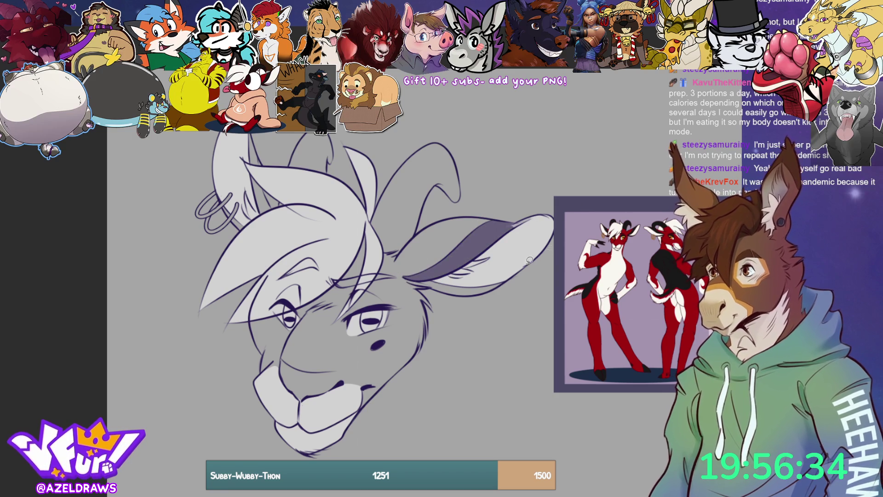
Fill dark purple shadows on the ears and around both eyes, sketch a faint muzzle line, and dab an eye highlight.
{"action": "mouse_move", "coordinate": [414, 279]}
{"action": "left_mouse_down"}
{"action": "mouse_move", "coordinate": [461, 300]}
{"action": "mouse_move", "coordinate": [524, 275]}
{"action": "mouse_move", "coordinate": [514, 270]}
{"action": "left_mouse_up"}
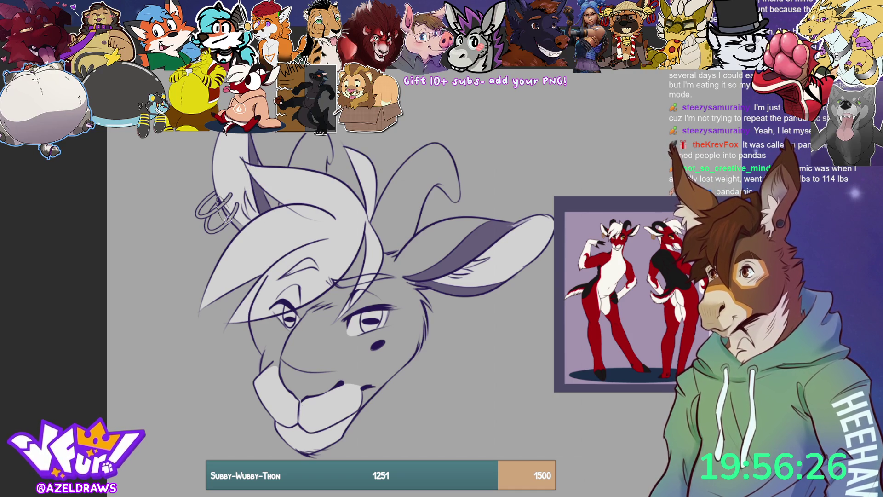
{"action": "mouse_move", "coordinate": [324, 182]}
{"action": "left_mouse_down"}
{"action": "mouse_move", "coordinate": [341, 136]}
{"action": "mouse_move", "coordinate": [277, 166]}
{"action": "mouse_move", "coordinate": [280, 210]}
{"action": "mouse_move", "coordinate": [306, 180]}
{"action": "left_mouse_up"}
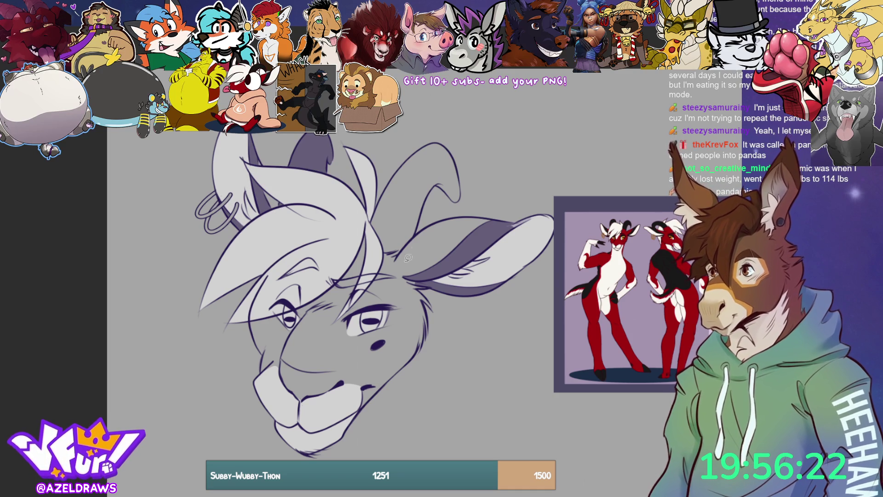
{"action": "mouse_move", "coordinate": [376, 201]}
{"action": "left_mouse_down"}
{"action": "mouse_move", "coordinate": [382, 253]}
{"action": "mouse_move", "coordinate": [423, 238]}
{"action": "mouse_move", "coordinate": [476, 193]}
{"action": "mouse_move", "coordinate": [375, 202]}
{"action": "left_mouse_up"}
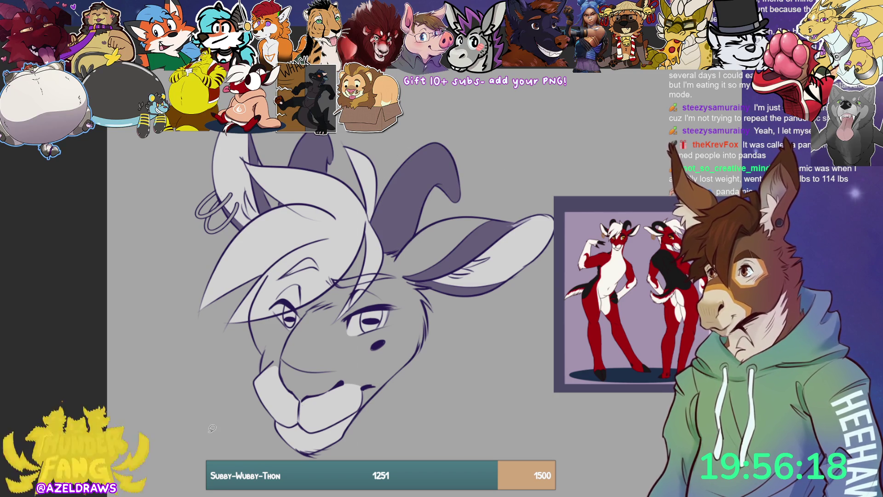
{"action": "mouse_move", "coordinate": [375, 306]}
{"action": "left_mouse_down"}
{"action": "mouse_move", "coordinate": [364, 306]}
{"action": "mouse_move", "coordinate": [358, 327]}
{"action": "mouse_move", "coordinate": [384, 323]}
{"action": "mouse_move", "coordinate": [375, 306]}
{"action": "left_mouse_up"}
{"action": "mouse_move", "coordinate": [283, 306]}
{"action": "left_mouse_down"}
{"action": "mouse_move", "coordinate": [300, 326]}
{"action": "mouse_move", "coordinate": [295, 299]}
{"action": "mouse_move", "coordinate": [282, 305]}
{"action": "left_mouse_up"}
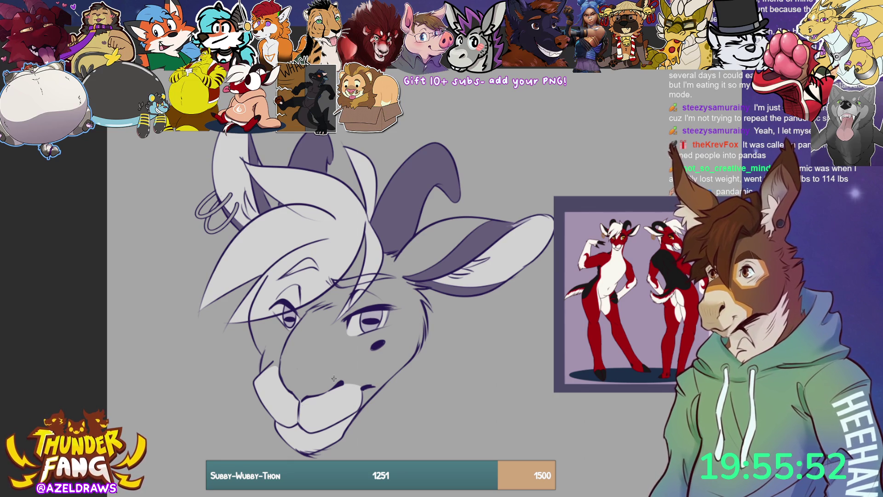
{"action": "left_click_drag", "start_coordinate": [341, 353], "coordinate": [334, 322]}
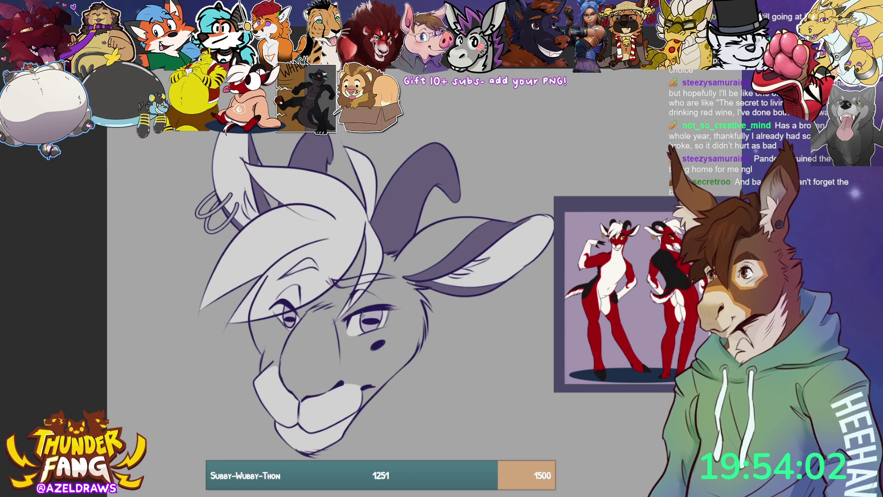
{"action": "left_click_drag", "start_coordinate": [365, 316], "coordinate": [360, 317]}
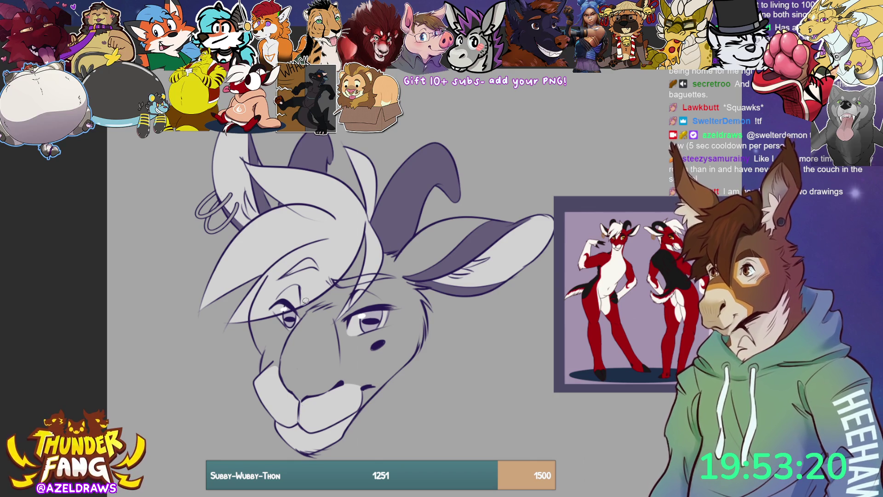
Sketch a stroke across the face and outline the right and left brow areas for shading.
{"action": "mouse_move", "coordinate": [307, 296]}
{"action": "left_mouse_down"}
{"action": "mouse_move", "coordinate": [311, 328]}
{"action": "mouse_move", "coordinate": [339, 308]}
{"action": "mouse_move", "coordinate": [349, 273]}
{"action": "mouse_move", "coordinate": [338, 253]}
{"action": "left_mouse_up"}
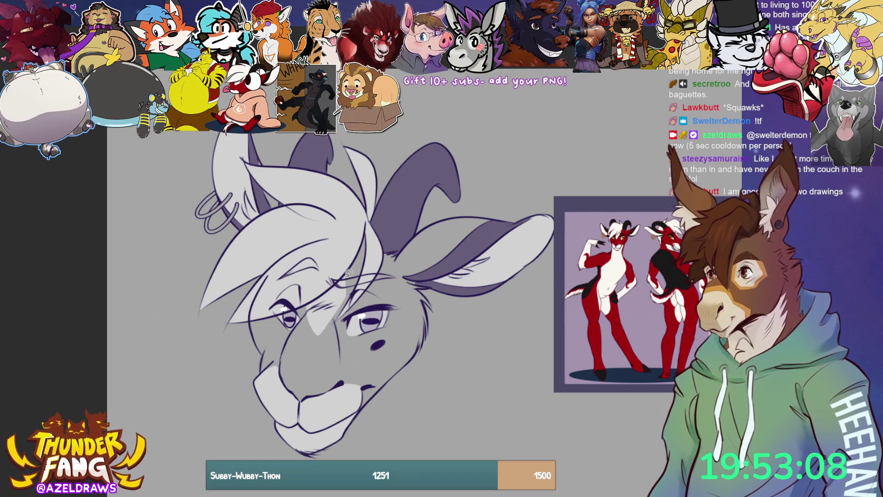
{"action": "mouse_move", "coordinate": [372, 273]}
{"action": "left_mouse_down"}
{"action": "mouse_move", "coordinate": [329, 277]}
{"action": "mouse_move", "coordinate": [374, 283]}
{"action": "mouse_move", "coordinate": [355, 267]}
{"action": "left_mouse_up"}
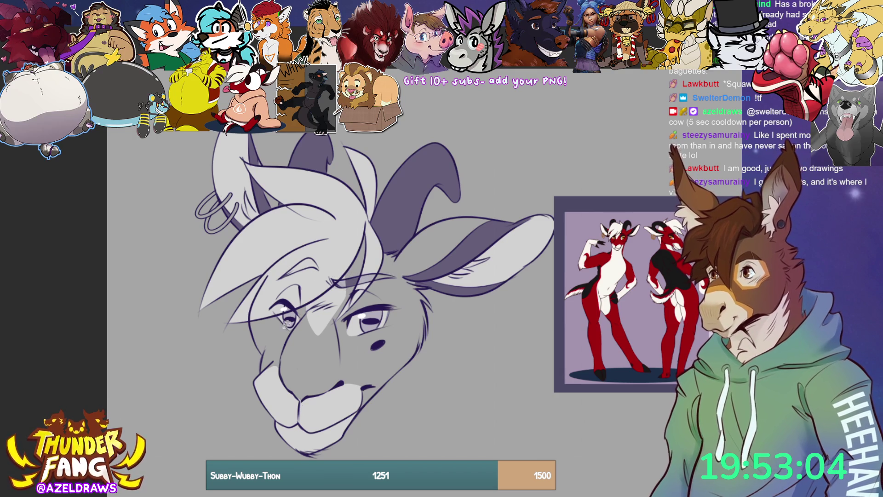
{"action": "left_click_drag", "start_coordinate": [278, 282], "coordinate": [269, 277]}
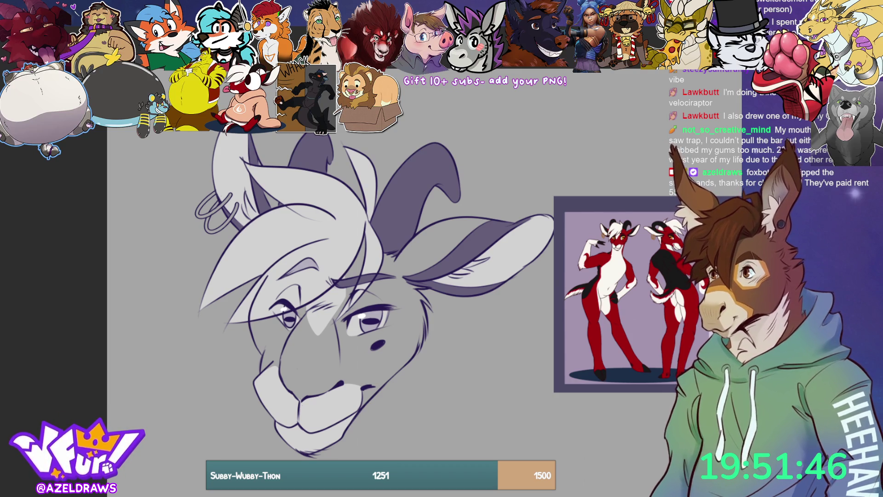
{"action": "mouse_move", "coordinate": [224, 181]}
{"action": "left_mouse_down"}
{"action": "mouse_move", "coordinate": [187, 215]}
{"action": "mouse_move", "coordinate": [218, 238]}
{"action": "mouse_move", "coordinate": [243, 202]}
{"action": "mouse_move", "coordinate": [221, 214]}
{"action": "mouse_move", "coordinate": [232, 186]}
{"action": "mouse_move", "coordinate": [224, 182]}
{"action": "left_mouse_up"}
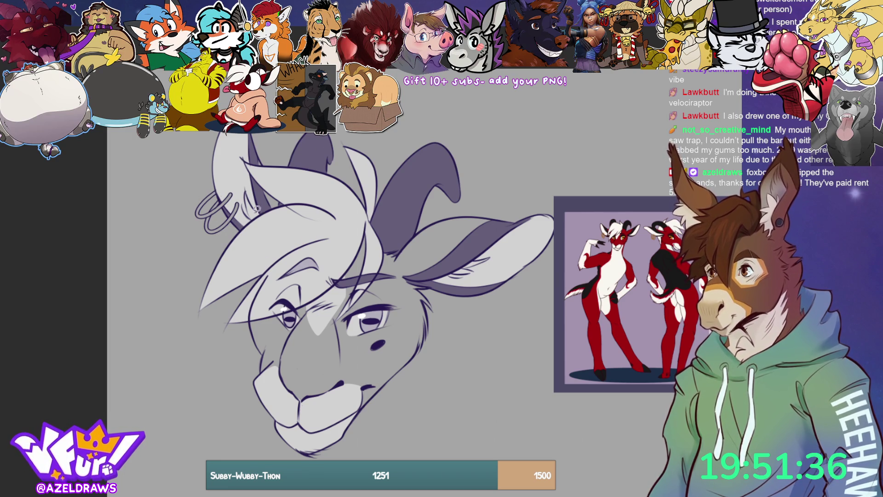
{"action": "mouse_move", "coordinate": [220, 183]}
{"action": "left_mouse_down"}
{"action": "mouse_move", "coordinate": [193, 244]}
{"action": "mouse_move", "coordinate": [246, 202]}
{"action": "mouse_move", "coordinate": [238, 194]}
{"action": "left_mouse_up"}
{"action": "key", "text": "ctrl+z"}
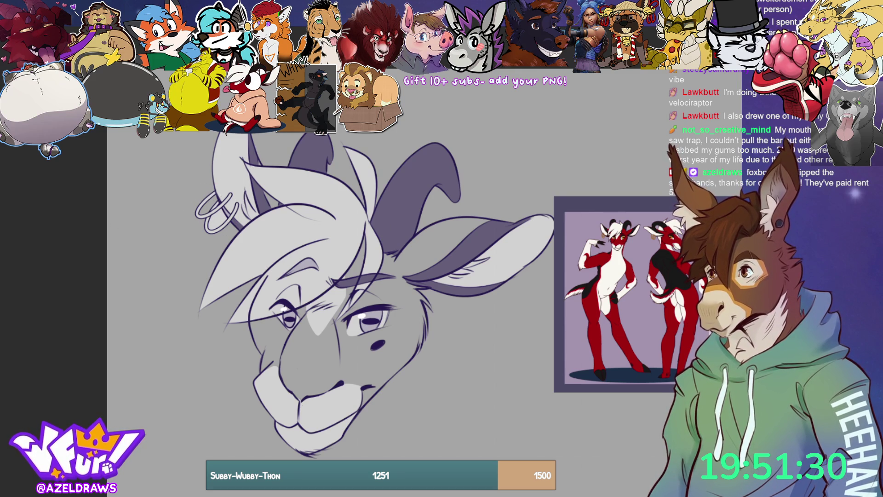
{"action": "mouse_move", "coordinate": [223, 185]}
{"action": "left_mouse_down"}
{"action": "mouse_move", "coordinate": [189, 213]}
{"action": "mouse_move", "coordinate": [234, 221]}
{"action": "left_mouse_up"}
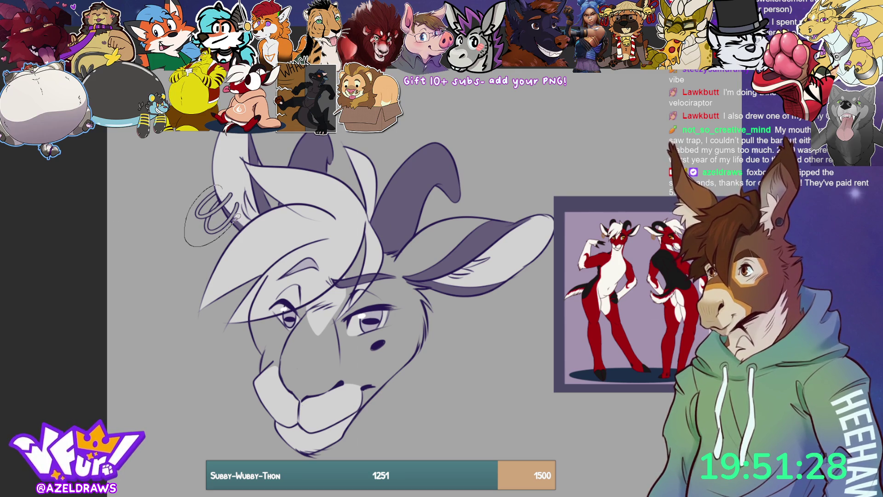
{"action": "key", "text": "ctrl+z"}
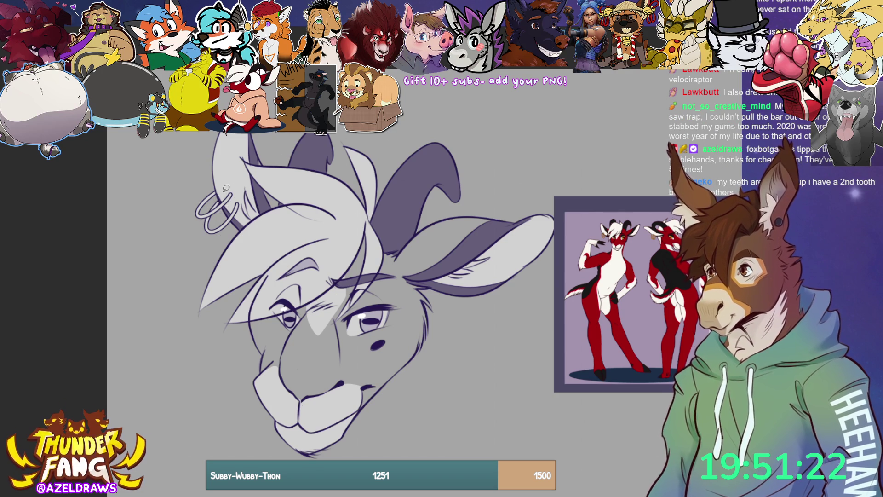
{"action": "mouse_move", "coordinate": [202, 191]}
{"action": "left_mouse_down"}
{"action": "mouse_move", "coordinate": [225, 249]}
{"action": "mouse_move", "coordinate": [244, 196]}
{"action": "mouse_move", "coordinate": [221, 216]}
{"action": "mouse_move", "coordinate": [240, 184]}
{"action": "left_mouse_up"}
{"action": "key", "text": "ctrl+z"}
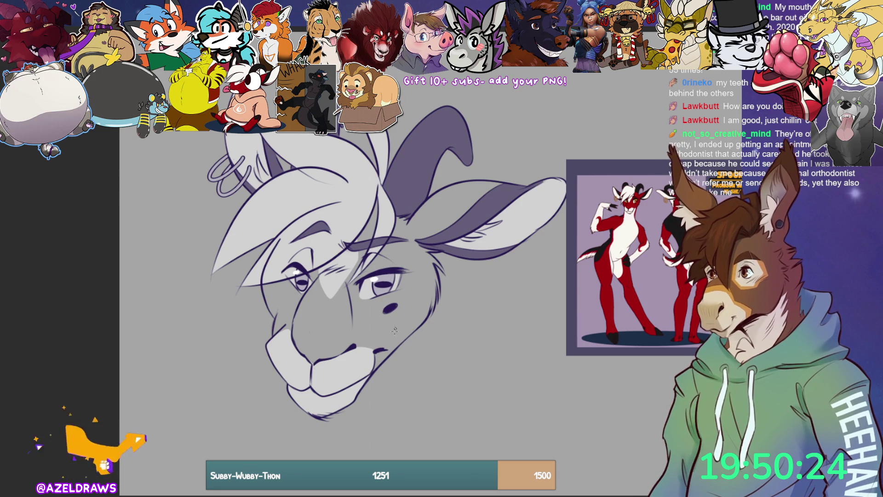
Draw the cheek line, the jaw's left edge, lower-neck fur strokes and both sides of the neck.
{"action": "left_click_drag", "start_coordinate": [421, 324], "coordinate": [379, 417]}
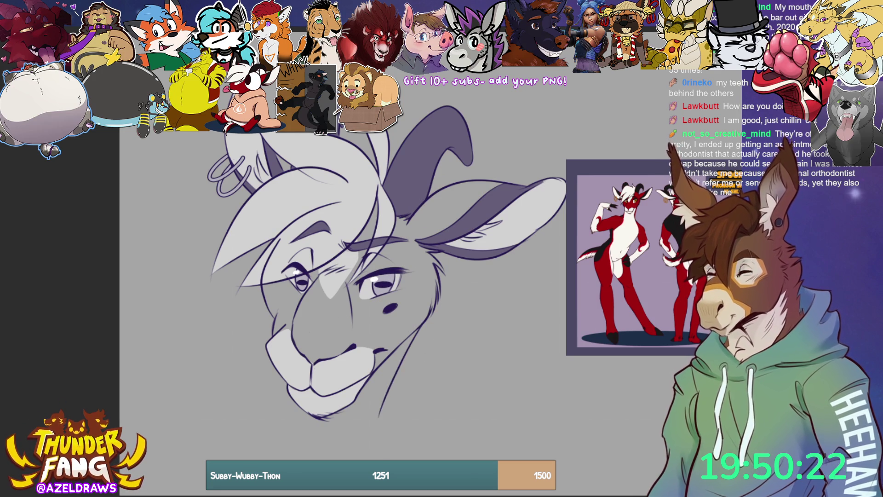
{"action": "mouse_move", "coordinate": [274, 368]}
{"action": "left_mouse_down"}
{"action": "mouse_move", "coordinate": [257, 415]}
{"action": "mouse_move", "coordinate": [260, 404]}
{"action": "mouse_move", "coordinate": [230, 419]}
{"action": "mouse_move", "coordinate": [322, 459]}
{"action": "mouse_move", "coordinate": [409, 416]}
{"action": "mouse_move", "coordinate": [380, 417]}
{"action": "mouse_move", "coordinate": [416, 420]}
{"action": "left_mouse_up"}
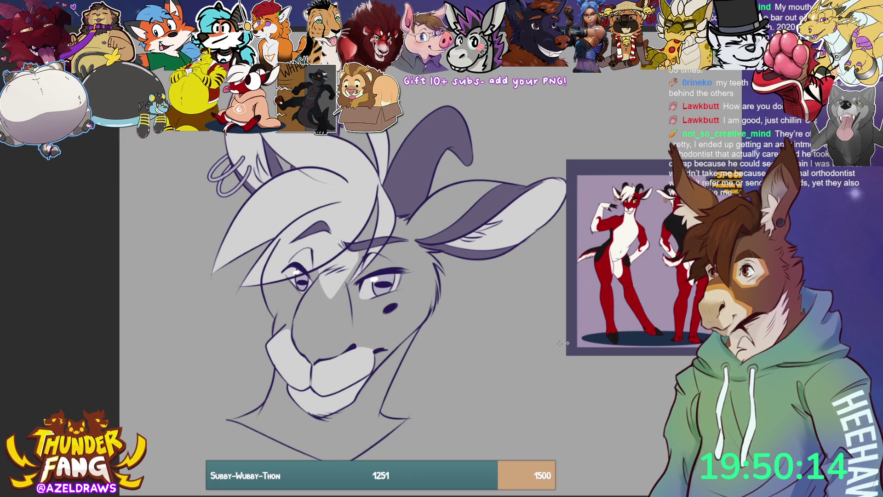
{"action": "mouse_move", "coordinate": [332, 435]}
{"action": "left_mouse_down"}
{"action": "mouse_move", "coordinate": [368, 429]}
{"action": "mouse_move", "coordinate": [343, 450]}
{"action": "mouse_move", "coordinate": [363, 460]}
{"action": "left_mouse_up"}
{"action": "left_click_drag", "start_coordinate": [389, 354], "coordinate": [370, 431]}
{"action": "mouse_move", "coordinate": [281, 383]}
{"action": "left_mouse_down"}
{"action": "mouse_move", "coordinate": [280, 439]}
{"action": "mouse_move", "coordinate": [286, 387]}
{"action": "mouse_move", "coordinate": [273, 379]}
{"action": "mouse_move", "coordinate": [277, 441]}
{"action": "left_mouse_up"}
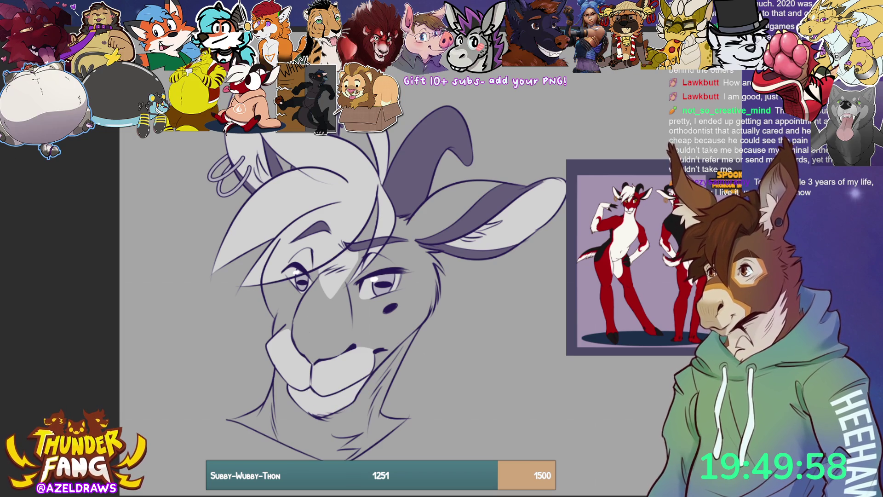
Trim the lower-left neck line, undo the stray stroke under the neck, and line the neck's right edge.
{"action": "mouse_move", "coordinate": [280, 437]}
{"action": "left_mouse_down"}
{"action": "mouse_move", "coordinate": [278, 364]}
{"action": "mouse_move", "coordinate": [327, 398]}
{"action": "mouse_move", "coordinate": [401, 346]}
{"action": "mouse_move", "coordinate": [372, 444]}
{"action": "mouse_move", "coordinate": [297, 441]}
{"action": "left_mouse_up"}
{"action": "left_click_drag", "start_coordinate": [279, 439], "coordinate": [328, 458]}
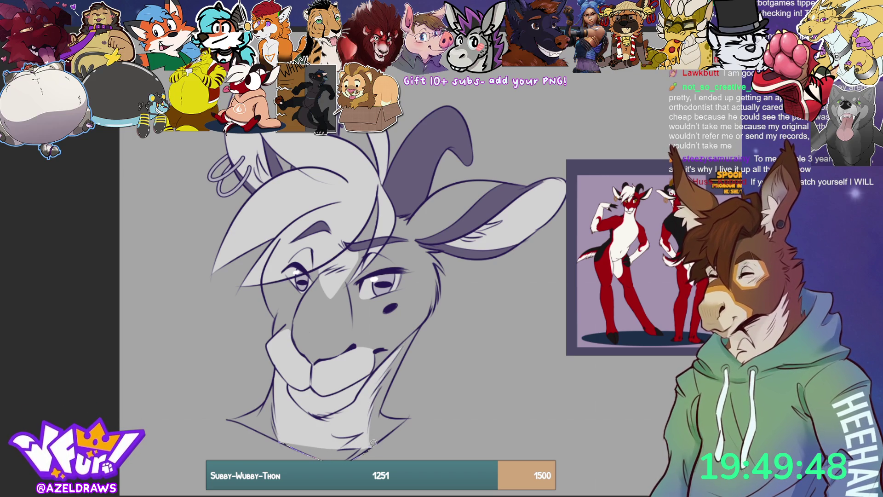
{"action": "key", "text": "ctrl+z"}
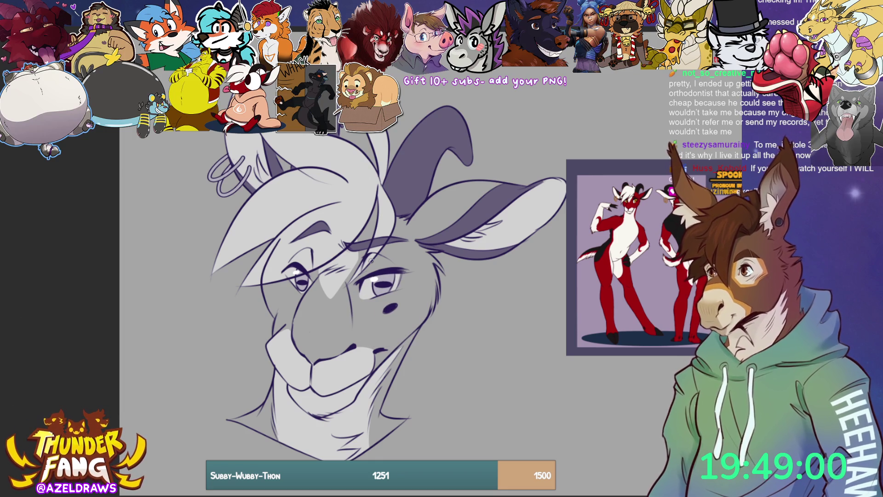
{"action": "left_click_drag", "start_coordinate": [387, 363], "coordinate": [354, 406]}
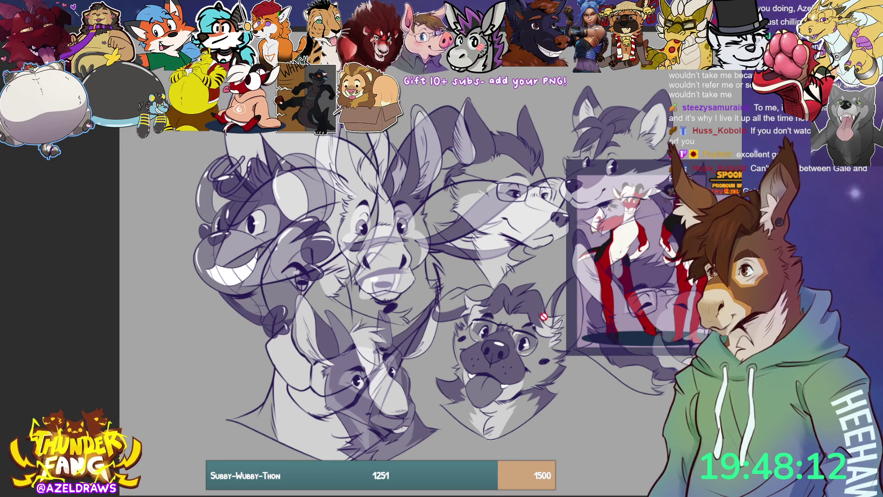
Scale the sketch layer down and fit it into the sheet's lower left with Ctrl+T.
{"action": "key", "text": "ctrl+t"}
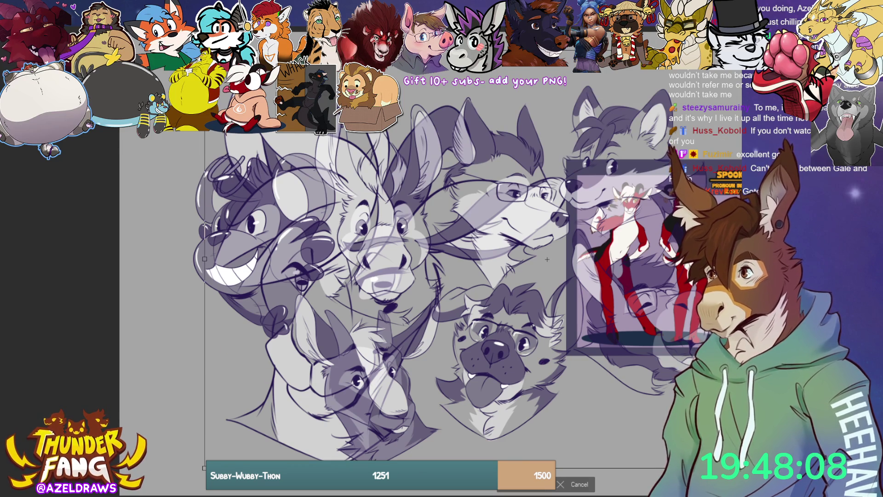
{"action": "key", "text": "Escape"}
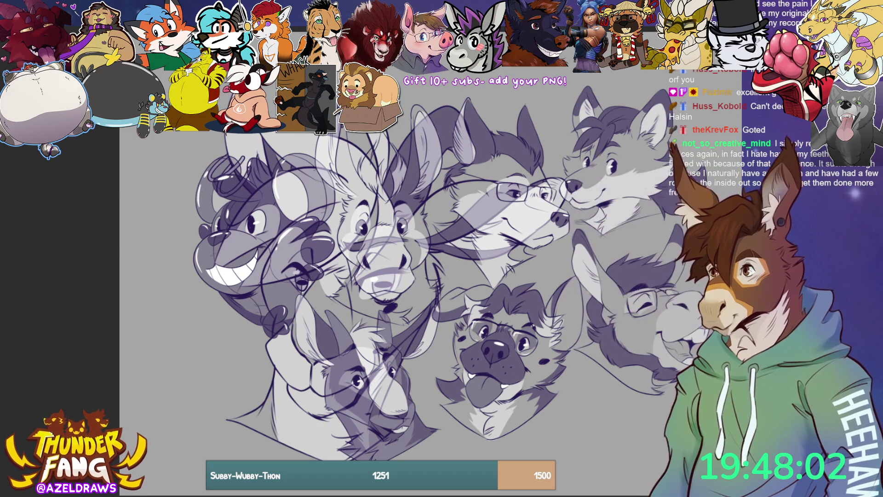
{"action": "key", "text": "ctrl+t"}
{"action": "left_click_drag", "start_coordinate": [578, 468], "coordinate": [434, 395]}
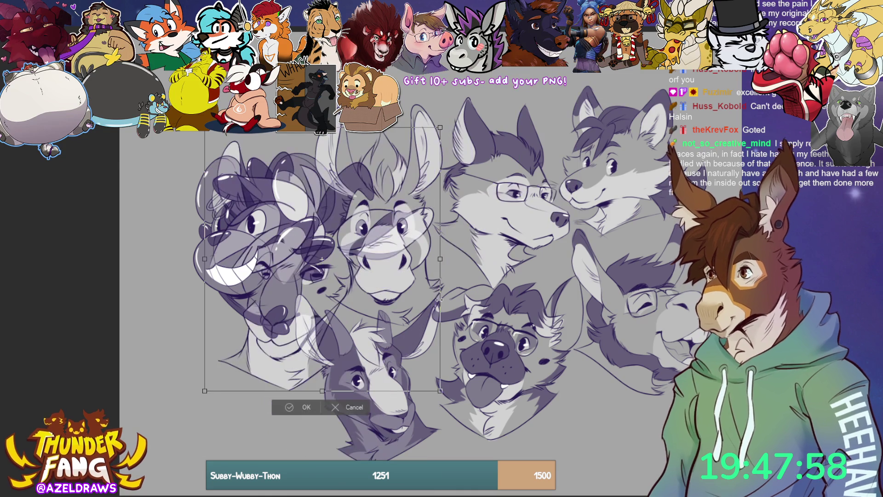
{"action": "left_click_drag", "start_coordinate": [270, 358], "coordinate": [245, 435]}
{"action": "left_click_drag", "start_coordinate": [408, 326], "coordinate": [377, 329]}
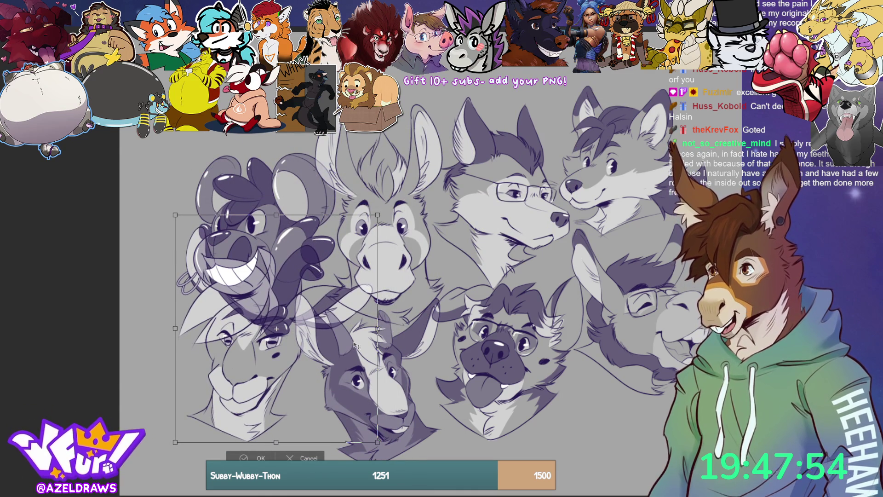
{"action": "mouse_move", "coordinate": [268, 420]}
{"action": "left_mouse_down"}
{"action": "mouse_move", "coordinate": [205, 456]}
{"action": "mouse_move", "coordinate": [230, 399]}
{"action": "mouse_move", "coordinate": [215, 189]}
{"action": "mouse_move", "coordinate": [193, 226]}
{"action": "mouse_move", "coordinate": [203, 405]}
{"action": "mouse_move", "coordinate": [211, 428]}
{"action": "mouse_move", "coordinate": [240, 421]}
{"action": "mouse_move", "coordinate": [241, 432]}
{"action": "left_mouse_up"}
{"action": "mouse_move", "coordinate": [334, 375]}
{"action": "left_mouse_down"}
{"action": "mouse_move", "coordinate": [361, 297]}
{"action": "mouse_move", "coordinate": [384, 297]}
{"action": "left_mouse_up"}
{"action": "mouse_move", "coordinate": [238, 360]}
{"action": "left_mouse_down"}
{"action": "mouse_move", "coordinate": [375, 361]}
{"action": "mouse_move", "coordinate": [216, 374]}
{"action": "mouse_move", "coordinate": [211, 365]}
{"action": "left_mouse_up"}
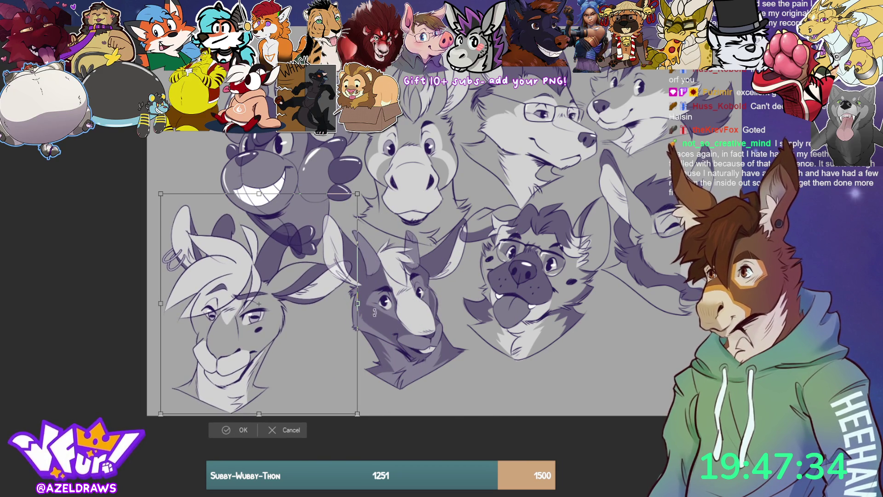
{"action": "left_click_drag", "start_coordinate": [357, 304], "coordinate": [355, 304]}
{"action": "left_click_drag", "start_coordinate": [281, 348], "coordinate": [290, 345]}
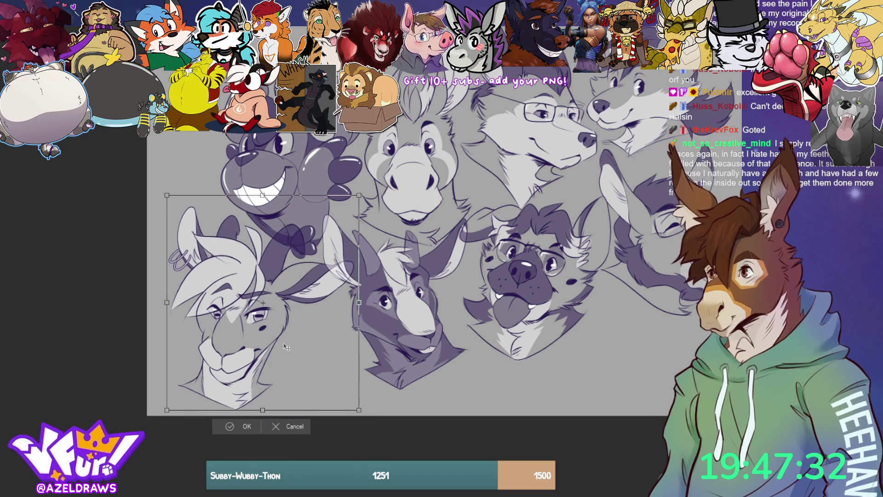
{"action": "left_click", "coordinate": [235, 427]}
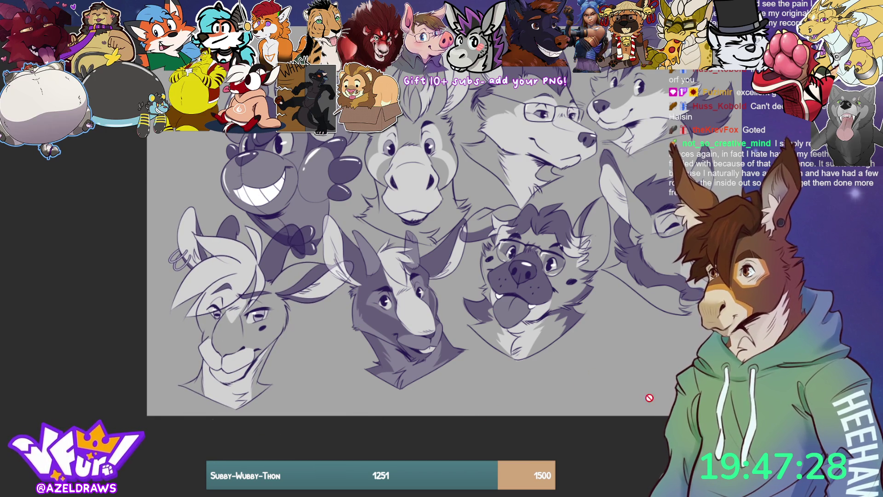
Move the sketch head right onto the donkey head, cancelling a second repositioning attempt.
{"action": "key", "text": "ctrl+t"}
{"action": "left_click_drag", "start_coordinate": [245, 374], "coordinate": [379, 371]}
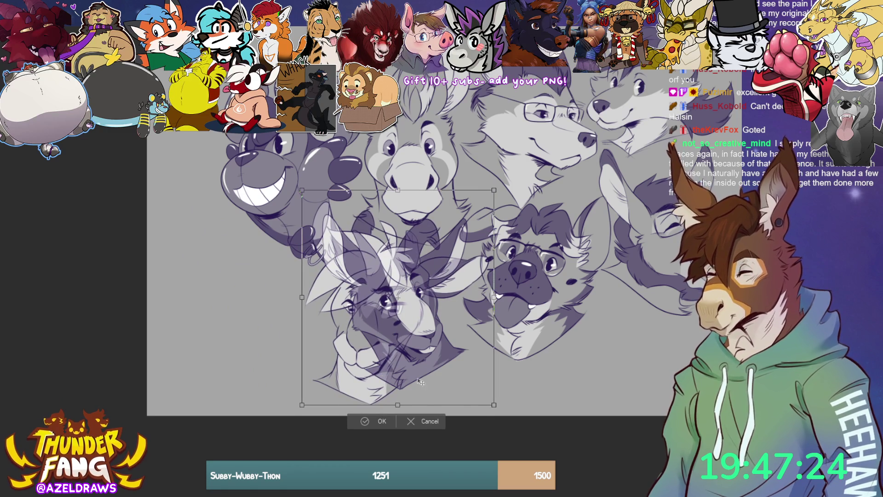
{"action": "left_click", "coordinate": [365, 422]}
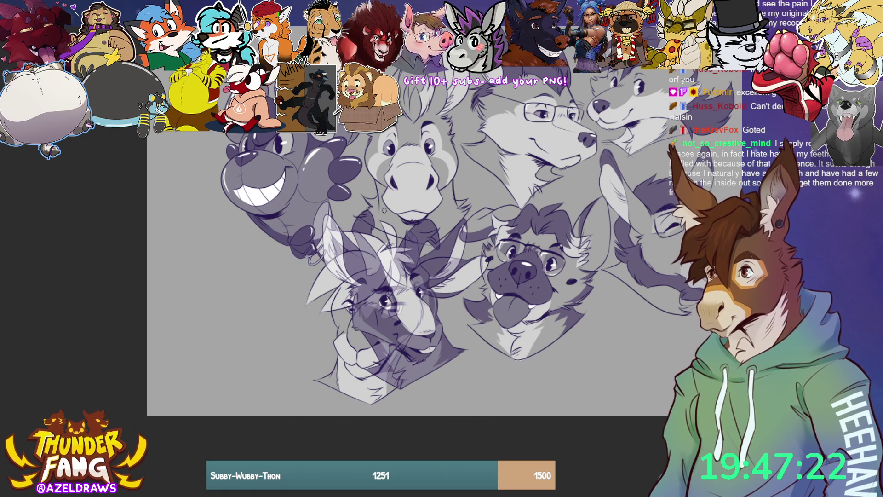
{"action": "key", "text": "ctrl+t"}
{"action": "mouse_move", "coordinate": [439, 348]}
{"action": "left_mouse_down"}
{"action": "mouse_move", "coordinate": [289, 341]}
{"action": "mouse_move", "coordinate": [279, 367]}
{"action": "mouse_move", "coordinate": [434, 344]}
{"action": "left_mouse_up"}
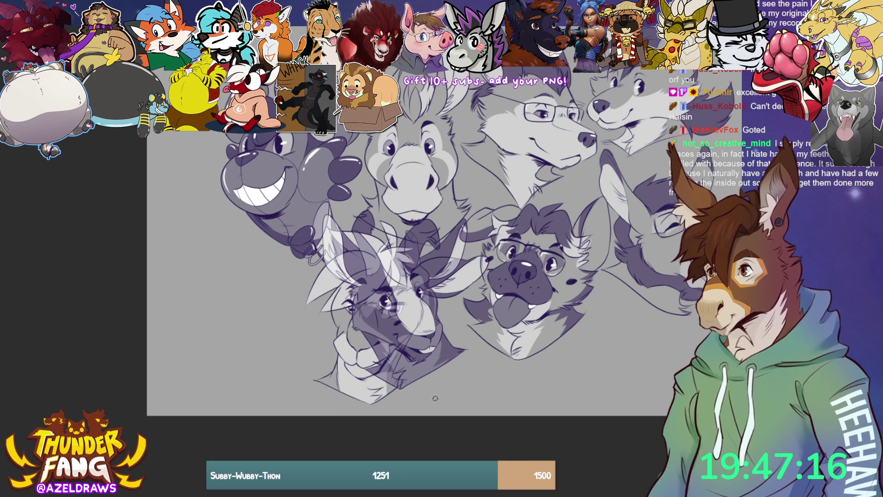
{"action": "left_click", "coordinate": [426, 406]}
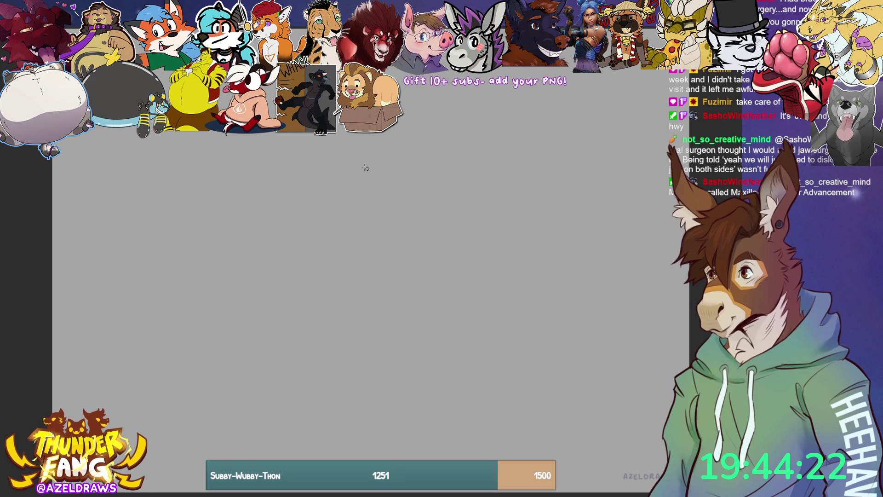
Draw two overlapping head circles, curved horizontal guides and a vertical centre line.
{"action": "mouse_move", "coordinate": [279, 171]}
{"action": "left_mouse_down"}
{"action": "mouse_move", "coordinate": [322, 310]}
{"action": "mouse_move", "coordinate": [322, 146]}
{"action": "left_mouse_up"}
{"action": "mouse_move", "coordinate": [245, 189]}
{"action": "left_mouse_down"}
{"action": "mouse_move", "coordinate": [413, 183]}
{"action": "mouse_move", "coordinate": [377, 156]}
{"action": "left_mouse_up"}
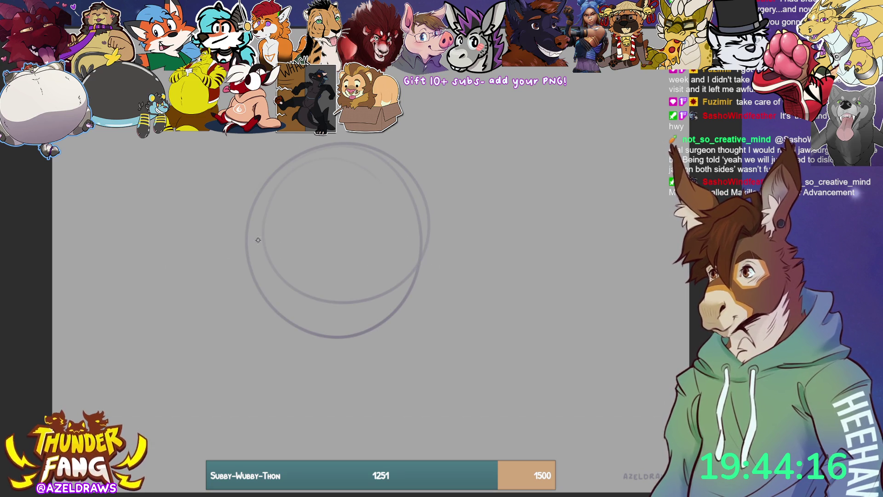
{"action": "left_click_drag", "start_coordinate": [252, 250], "coordinate": [418, 266]}
{"action": "mouse_move", "coordinate": [272, 272]}
{"action": "left_mouse_down"}
{"action": "mouse_move", "coordinate": [396, 283]}
{"action": "mouse_move", "coordinate": [361, 300]}
{"action": "mouse_move", "coordinate": [392, 289]}
{"action": "left_mouse_up"}
{"action": "left_click_drag", "start_coordinate": [341, 161], "coordinate": [340, 322]}
{"action": "mouse_move", "coordinate": [342, 188]}
{"action": "left_mouse_down"}
{"action": "mouse_move", "coordinate": [345, 335]}
{"action": "mouse_move", "coordinate": [361, 361]}
{"action": "left_mouse_up"}
{"action": "left_click_drag", "start_coordinate": [334, 159], "coordinate": [365, 361]}
{"action": "left_click_drag", "start_coordinate": [299, 305], "coordinate": [393, 285]}
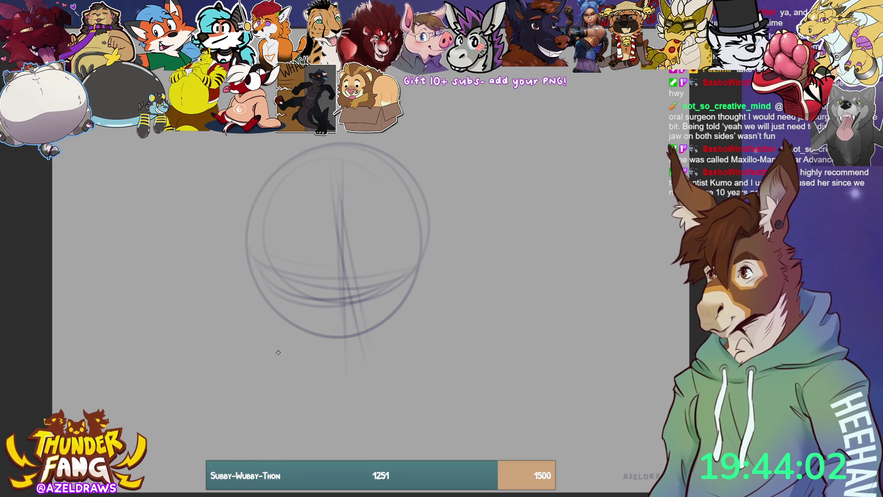
Outline the boxy muzzle below the circle with its chin, both jaw sides and top edge.
{"action": "mouse_move", "coordinate": [278, 352]}
{"action": "left_mouse_down"}
{"action": "mouse_move", "coordinate": [318, 398]}
{"action": "mouse_move", "coordinate": [339, 400]}
{"action": "left_mouse_up"}
{"action": "mouse_move", "coordinate": [273, 339]}
{"action": "left_mouse_down"}
{"action": "mouse_move", "coordinate": [366, 360]}
{"action": "mouse_move", "coordinate": [429, 329]}
{"action": "mouse_move", "coordinate": [396, 398]}
{"action": "left_mouse_up"}
{"action": "left_click_drag", "start_coordinate": [304, 404], "coordinate": [419, 381]}
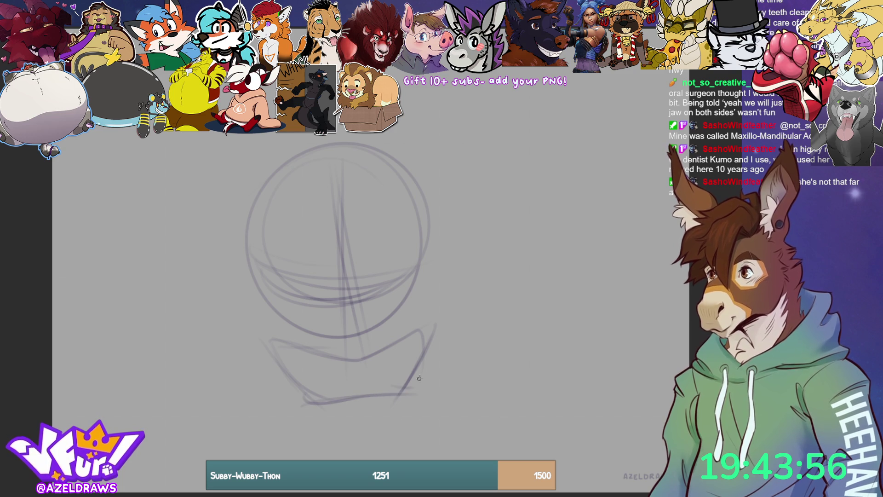
{"action": "mouse_move", "coordinate": [273, 339]}
{"action": "left_mouse_down"}
{"action": "mouse_move", "coordinate": [273, 377]}
{"action": "mouse_move", "coordinate": [303, 403]}
{"action": "left_mouse_up"}
{"action": "mouse_move", "coordinate": [416, 318]}
{"action": "left_mouse_down"}
{"action": "mouse_move", "coordinate": [423, 346]}
{"action": "mouse_move", "coordinate": [408, 398]}
{"action": "left_mouse_up"}
{"action": "mouse_move", "coordinate": [275, 335]}
{"action": "left_mouse_down"}
{"action": "mouse_move", "coordinate": [279, 326]}
{"action": "mouse_move", "coordinate": [329, 338]}
{"action": "mouse_move", "coordinate": [419, 304]}
{"action": "mouse_move", "coordinate": [420, 320]}
{"action": "left_mouse_up"}
{"action": "left_click_drag", "start_coordinate": [308, 338], "coordinate": [380, 322]}
Refine both sides of the jaw with short shaping strokes.
{"action": "left_click_drag", "start_coordinate": [276, 335], "coordinate": [301, 354]}
{"action": "mouse_move", "coordinate": [395, 343]}
{"action": "left_mouse_down"}
{"action": "mouse_move", "coordinate": [406, 326]}
{"action": "mouse_move", "coordinate": [391, 352]}
{"action": "left_mouse_up"}
{"action": "left_click_drag", "start_coordinate": [405, 319], "coordinate": [392, 352]}
{"action": "left_click_drag", "start_coordinate": [409, 303], "coordinate": [387, 329]}
{"action": "left_click_drag", "start_coordinate": [284, 337], "coordinate": [301, 361]}
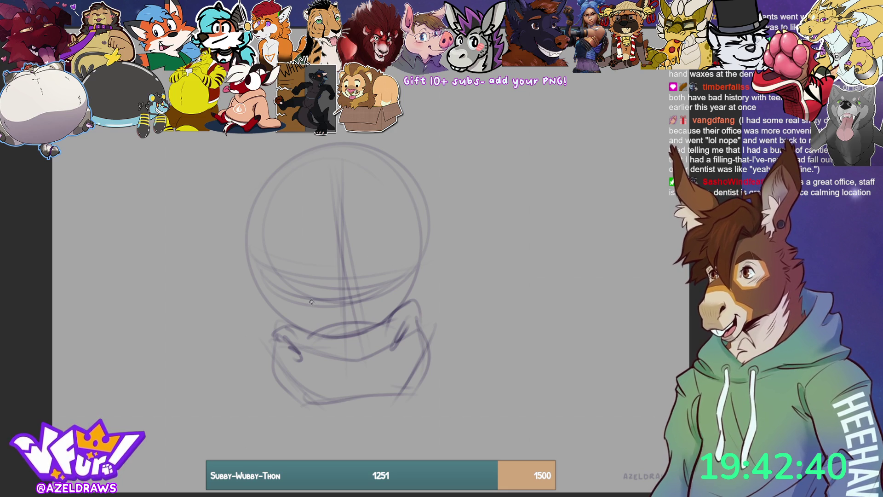
Sketch construction strokes toward the neck, then undo the two stray outline strokes.
{"action": "left_click_drag", "start_coordinate": [326, 240], "coordinate": [284, 304]}
{"action": "left_click_drag", "start_coordinate": [299, 261], "coordinate": [288, 308]}
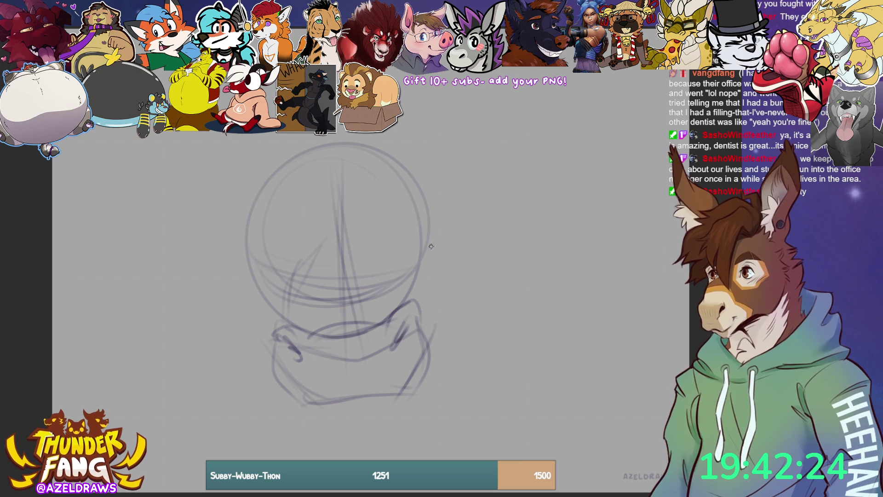
{"action": "mouse_move", "coordinate": [281, 327]}
{"action": "left_mouse_down"}
{"action": "mouse_move", "coordinate": [275, 285]}
{"action": "mouse_move", "coordinate": [341, 238]}
{"action": "mouse_move", "coordinate": [383, 245]}
{"action": "mouse_move", "coordinate": [410, 317]}
{"action": "left_mouse_up"}
{"action": "left_click_drag", "start_coordinate": [390, 262], "coordinate": [410, 318]}
{"action": "left_click_drag", "start_coordinate": [317, 266], "coordinate": [391, 258]}
{"action": "left_click_drag", "start_coordinate": [299, 251], "coordinate": [271, 281]}
{"action": "key", "text": "ctrl+z"}
{"action": "key", "text": "ctrl+z"}
{"action": "key", "text": "ctrl+z"}
{"action": "key", "text": "ctrl+z"}
{"action": "key", "text": "ctrl+z"}
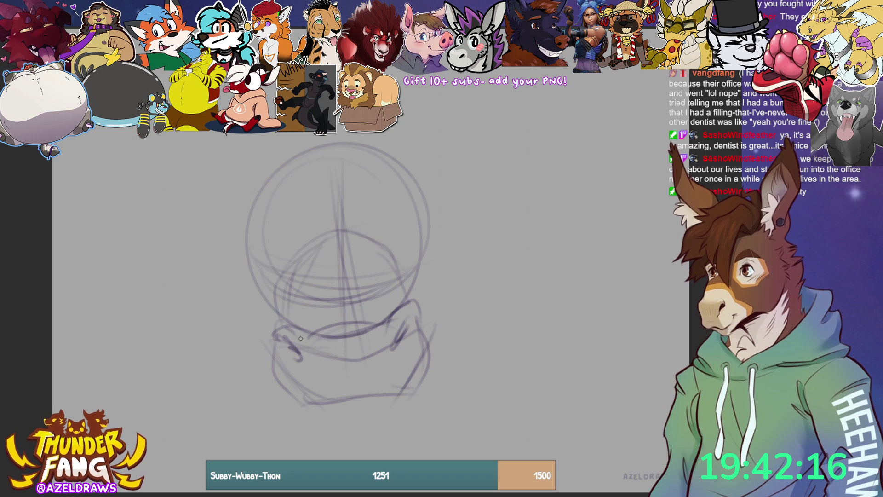
{"action": "key", "text": "ctrl+z"}
{"action": "key", "text": "ctrl+z"}
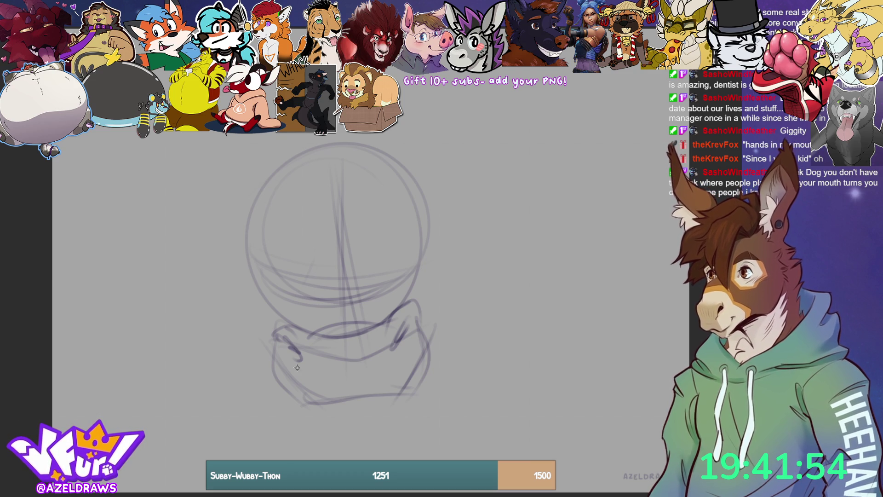
Redraw the jaw's bottom curve, add neck lines and an arch over the head circle.
{"action": "mouse_move", "coordinate": [284, 397]}
{"action": "left_mouse_down"}
{"action": "mouse_move", "coordinate": [297, 410]}
{"action": "mouse_move", "coordinate": [376, 403]}
{"action": "mouse_move", "coordinate": [417, 389]}
{"action": "mouse_move", "coordinate": [416, 372]}
{"action": "left_mouse_up"}
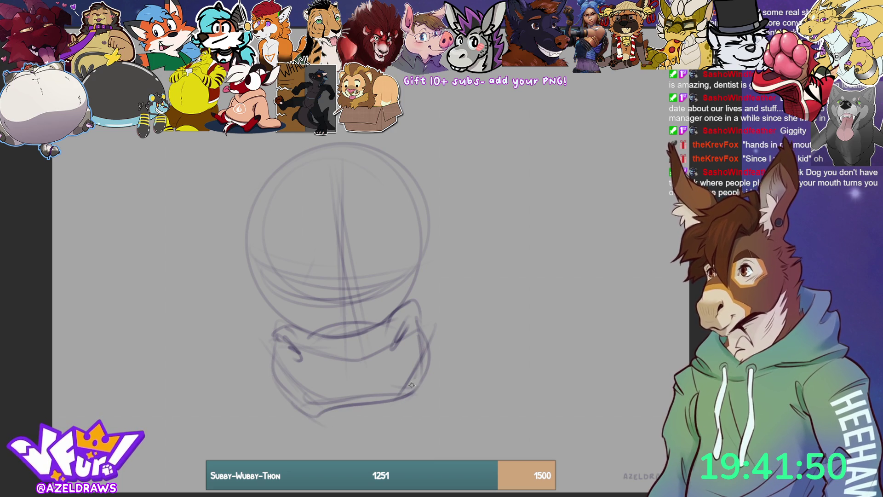
{"action": "left_click_drag", "start_coordinate": [280, 397], "coordinate": [342, 406]}
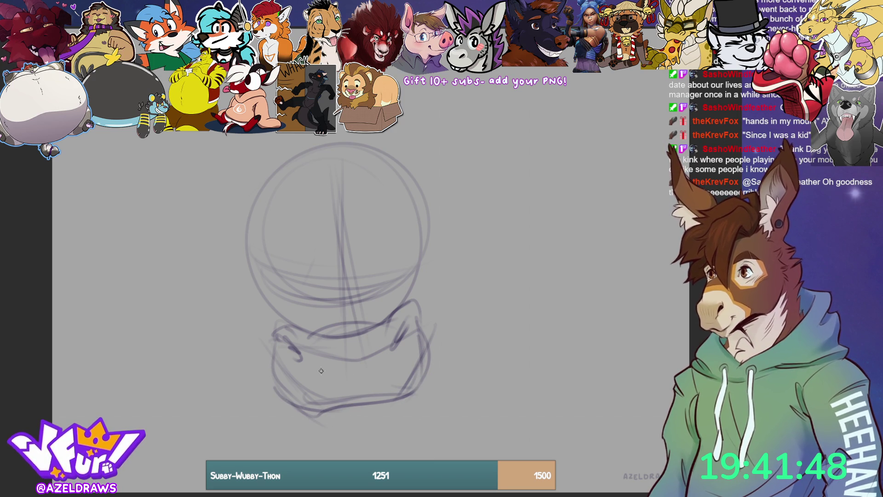
{"action": "mouse_move", "coordinate": [321, 409]}
{"action": "left_mouse_down"}
{"action": "mouse_move", "coordinate": [323, 437]}
{"action": "mouse_move", "coordinate": [321, 409]}
{"action": "left_mouse_up"}
{"action": "mouse_move", "coordinate": [403, 401]}
{"action": "left_mouse_down"}
{"action": "mouse_move", "coordinate": [399, 414]}
{"action": "mouse_move", "coordinate": [409, 415]}
{"action": "left_mouse_up"}
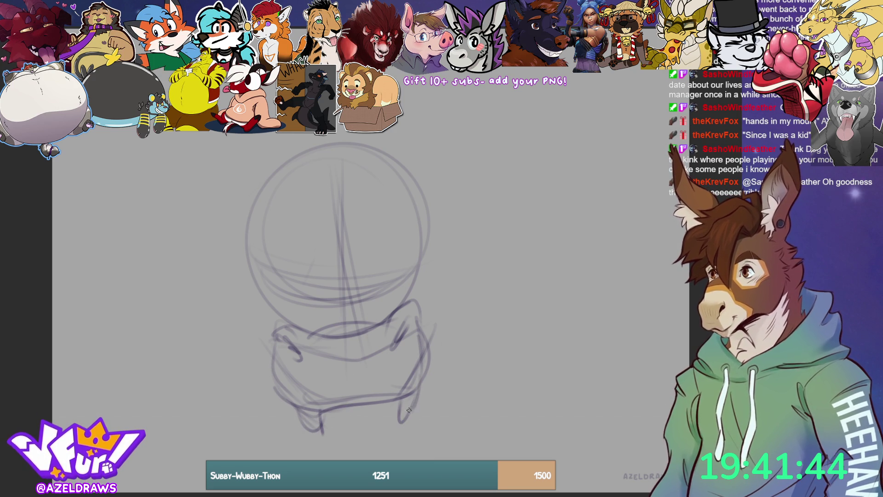
{"action": "mouse_move", "coordinate": [279, 298]}
{"action": "left_mouse_down"}
{"action": "mouse_move", "coordinate": [388, 263]}
{"action": "mouse_move", "coordinate": [403, 300]}
{"action": "left_mouse_up"}
{"action": "left_click_drag", "start_coordinate": [365, 238], "coordinate": [402, 302]}
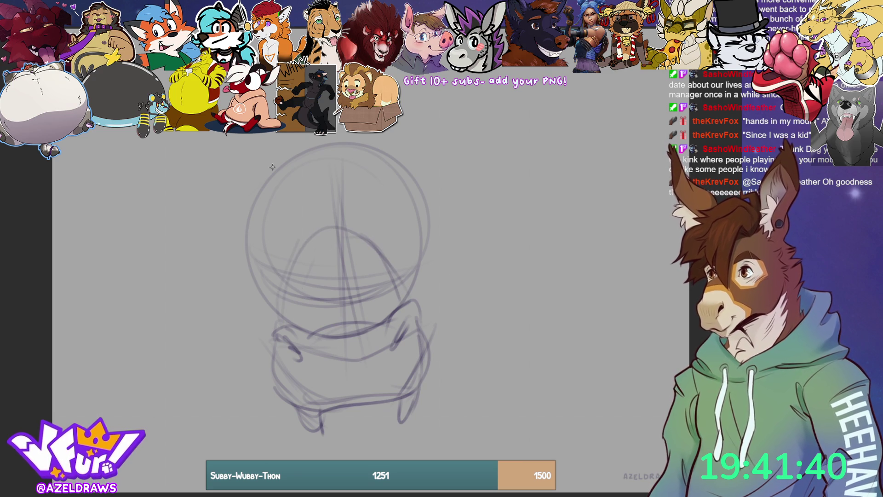
Draw two eye ovals with brow strokes around them and short forehead marks.
{"action": "left_click_drag", "start_coordinate": [275, 220], "coordinate": [295, 276]}
{"action": "mouse_move", "coordinate": [284, 240]}
{"action": "left_mouse_down"}
{"action": "mouse_move", "coordinate": [289, 278]}
{"action": "mouse_move", "coordinate": [262, 233]}
{"action": "left_mouse_up"}
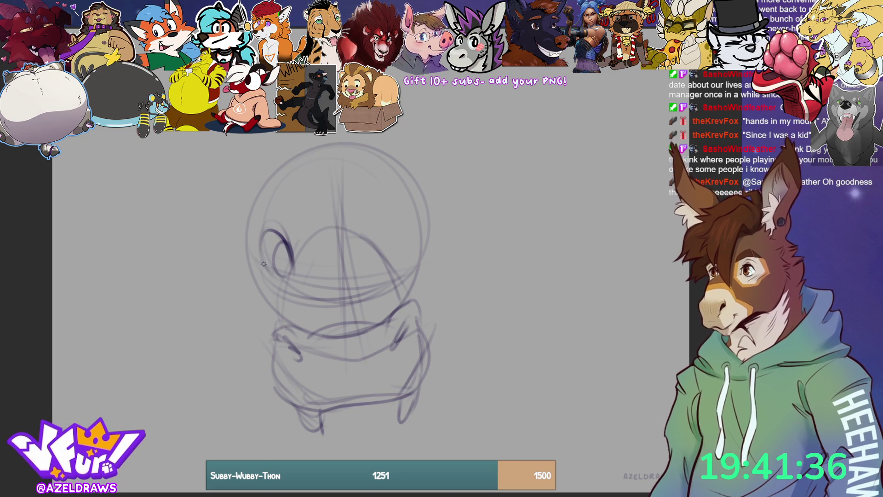
{"action": "mouse_move", "coordinate": [375, 240]}
{"action": "left_mouse_down"}
{"action": "mouse_move", "coordinate": [396, 265]}
{"action": "mouse_move", "coordinate": [378, 260]}
{"action": "mouse_move", "coordinate": [400, 212]}
{"action": "left_mouse_up"}
{"action": "mouse_move", "coordinate": [389, 266]}
{"action": "left_mouse_down"}
{"action": "mouse_move", "coordinate": [396, 210]}
{"action": "mouse_move", "coordinate": [399, 236]}
{"action": "mouse_move", "coordinate": [387, 262]}
{"action": "left_mouse_up"}
{"action": "left_click_drag", "start_coordinate": [279, 208], "coordinate": [296, 244]}
{"action": "mouse_move", "coordinate": [370, 209]}
{"action": "left_mouse_down"}
{"action": "mouse_move", "coordinate": [367, 236]}
{"action": "mouse_move", "coordinate": [367, 224]}
{"action": "left_mouse_up"}
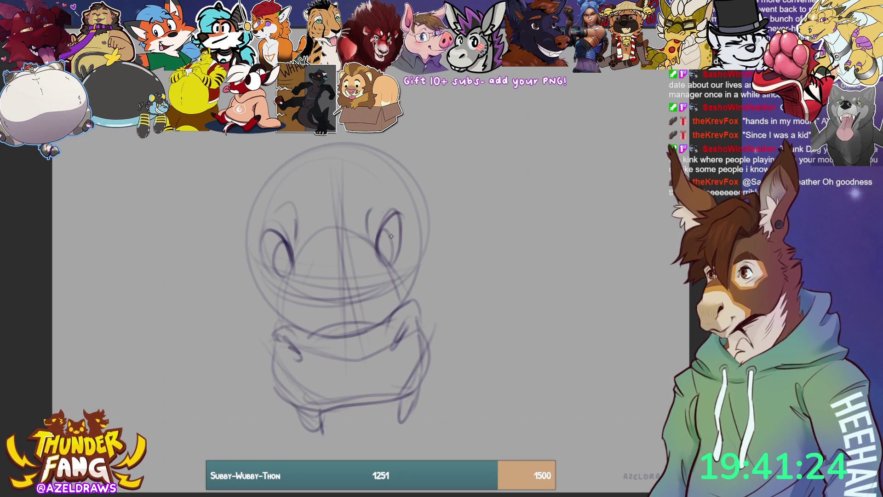
{"action": "mouse_move", "coordinate": [354, 187]}
{"action": "left_mouse_down"}
{"action": "mouse_move", "coordinate": [362, 202]}
{"action": "mouse_move", "coordinate": [355, 161]}
{"action": "mouse_move", "coordinate": [368, 144]}
{"action": "mouse_move", "coordinate": [351, 134]}
{"action": "left_mouse_up"}
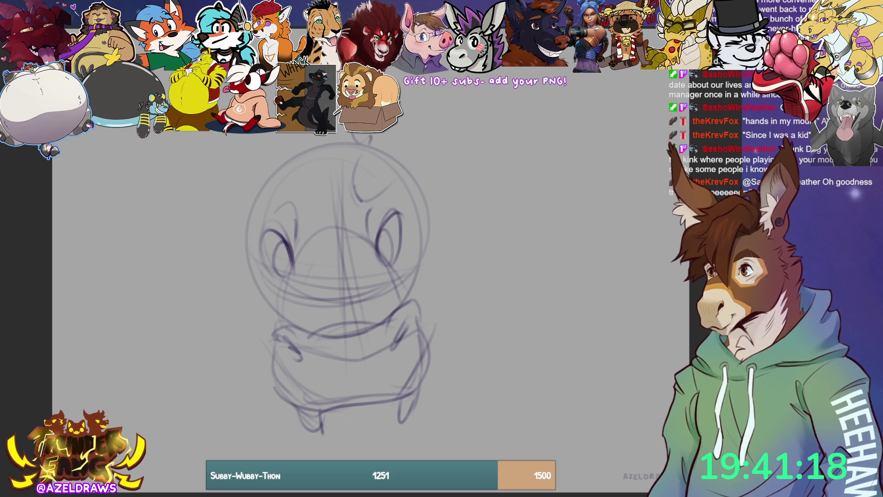
Sketch tall right and left ears curving down into the head.
{"action": "left_click_drag", "start_coordinate": [417, 76], "coordinate": [411, 156]}
{"action": "mouse_move", "coordinate": [412, 108]}
{"action": "left_mouse_down"}
{"action": "mouse_move", "coordinate": [411, 168]}
{"action": "mouse_move", "coordinate": [359, 199]}
{"action": "left_mouse_up"}
{"action": "left_click_drag", "start_coordinate": [313, 214], "coordinate": [315, 165]}
{"action": "left_click_drag", "start_coordinate": [294, 141], "coordinate": [311, 165]}
{"action": "mouse_move", "coordinate": [246, 173]}
{"action": "left_mouse_down"}
{"action": "mouse_move", "coordinate": [262, 133]}
{"action": "mouse_move", "coordinate": [254, 177]}
{"action": "mouse_move", "coordinate": [319, 215]}
{"action": "left_mouse_up"}
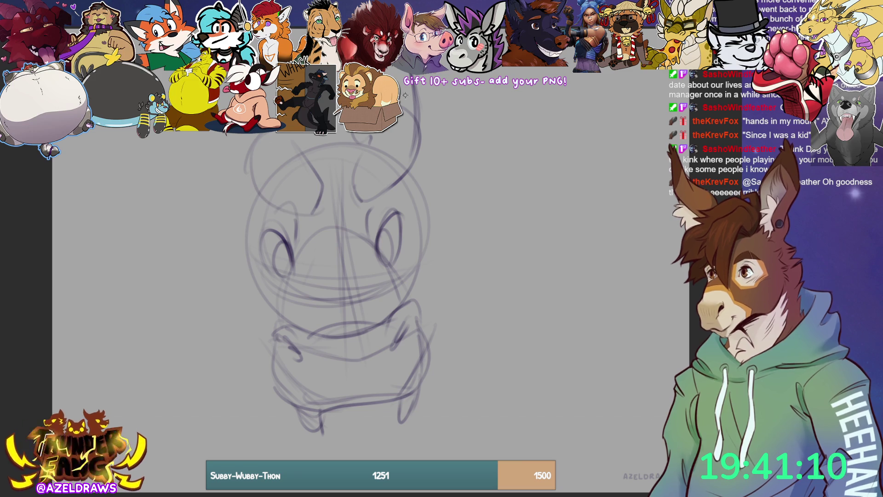
{"action": "mouse_move", "coordinate": [299, 153]}
{"action": "left_mouse_down"}
{"action": "mouse_move", "coordinate": [297, 136]}
{"action": "mouse_move", "coordinate": [307, 134]}
{"action": "left_mouse_up"}
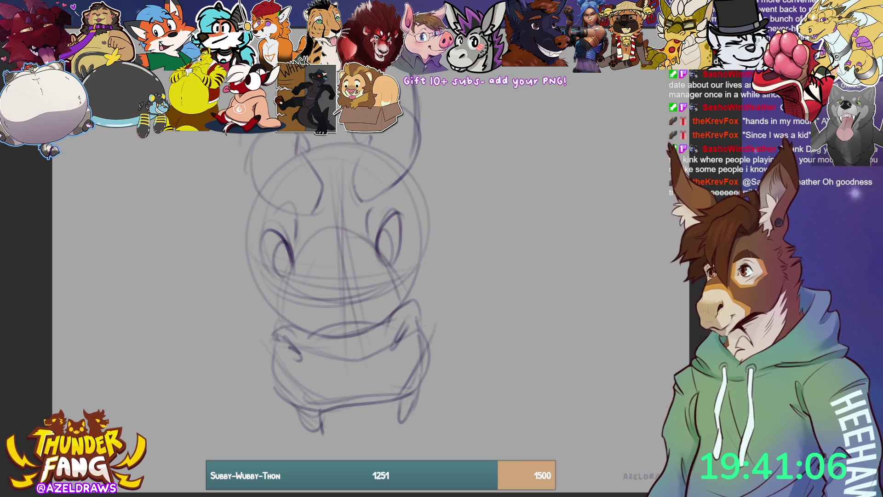
{"action": "mouse_move", "coordinate": [243, 134]}
{"action": "left_mouse_down"}
{"action": "mouse_move", "coordinate": [251, 183]}
{"action": "mouse_move", "coordinate": [329, 219]}
{"action": "left_mouse_up"}
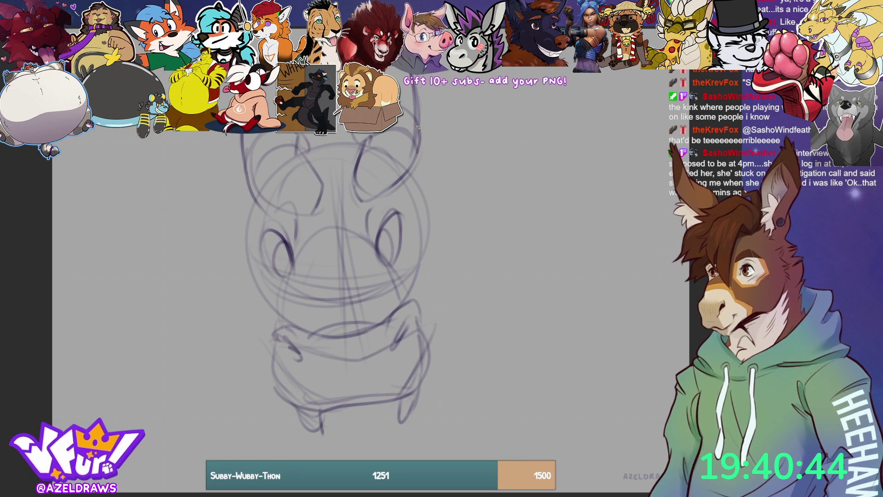
Add a wider outer head outline and larger ears at the upper right and left.
{"action": "left_click_drag", "start_coordinate": [462, 240], "coordinate": [433, 312]}
{"action": "mouse_move", "coordinate": [239, 178]}
{"action": "left_mouse_down"}
{"action": "mouse_move", "coordinate": [209, 276]}
{"action": "mouse_move", "coordinate": [271, 357]}
{"action": "left_mouse_up"}
{"action": "mouse_move", "coordinate": [442, 193]}
{"action": "left_mouse_down"}
{"action": "mouse_move", "coordinate": [456, 271]}
{"action": "mouse_move", "coordinate": [460, 236]}
{"action": "mouse_move", "coordinate": [426, 348]}
{"action": "left_mouse_up"}
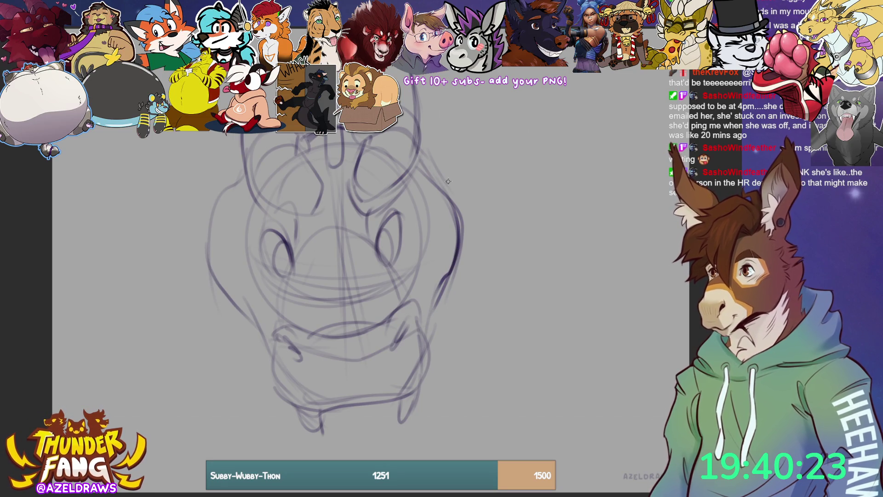
{"action": "mouse_move", "coordinate": [428, 182]}
{"action": "left_mouse_down"}
{"action": "mouse_move", "coordinate": [426, 129]}
{"action": "mouse_move", "coordinate": [455, 73]}
{"action": "mouse_move", "coordinate": [484, 163]}
{"action": "mouse_move", "coordinate": [450, 202]}
{"action": "left_mouse_up"}
{"action": "left_click_drag", "start_coordinate": [482, 102], "coordinate": [476, 137]}
{"action": "mouse_move", "coordinate": [417, 83]}
{"action": "left_mouse_down"}
{"action": "mouse_move", "coordinate": [434, 186]}
{"action": "mouse_move", "coordinate": [478, 76]}
{"action": "left_mouse_up"}
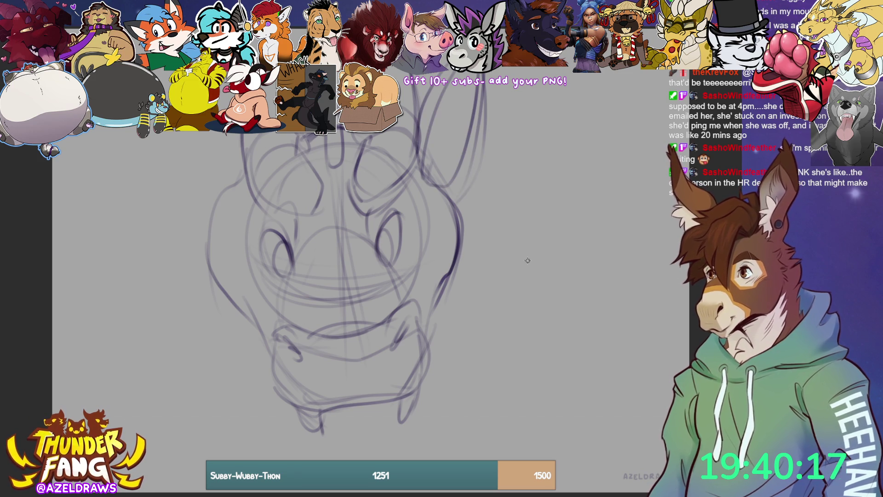
{"action": "left_click_drag", "start_coordinate": [224, 191], "coordinate": [163, 134]}
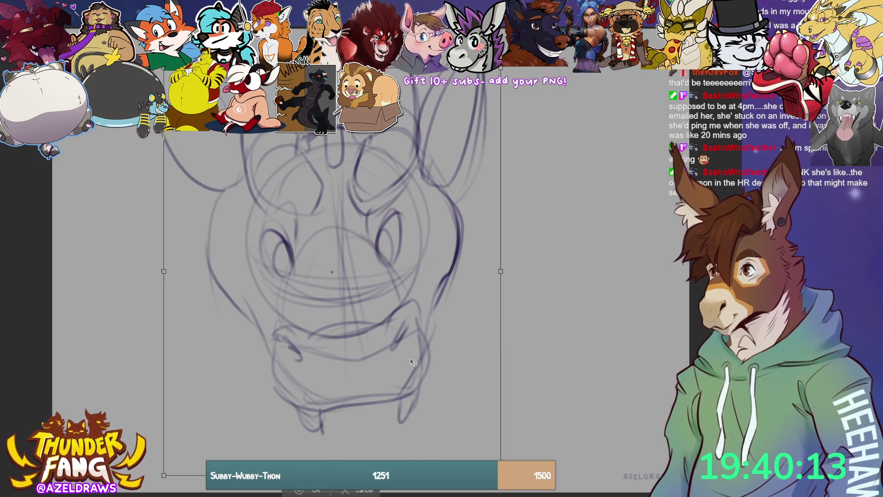
Apply the pending transform on the head sketch.
{"action": "scroll", "coordinate": [332, 276], "scroll_direction": "down", "scroll_amount": 2}
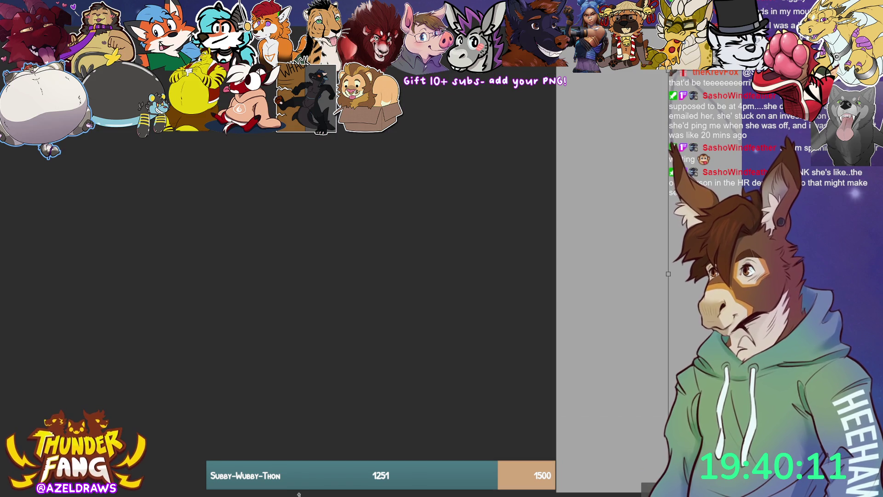
{"action": "scroll", "coordinate": [283, 267], "scroll_direction": "up", "scroll_amount": 3}
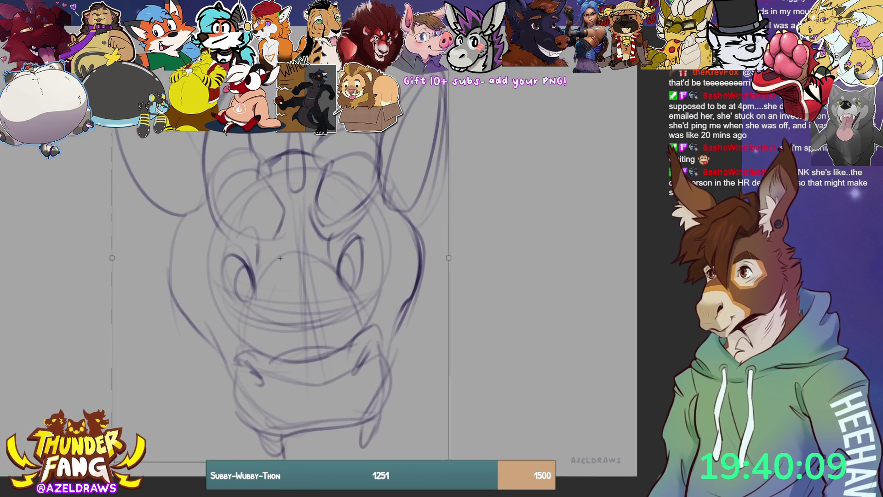
{"action": "left_click_drag", "start_coordinate": [283, 267], "coordinate": [332, 274]}
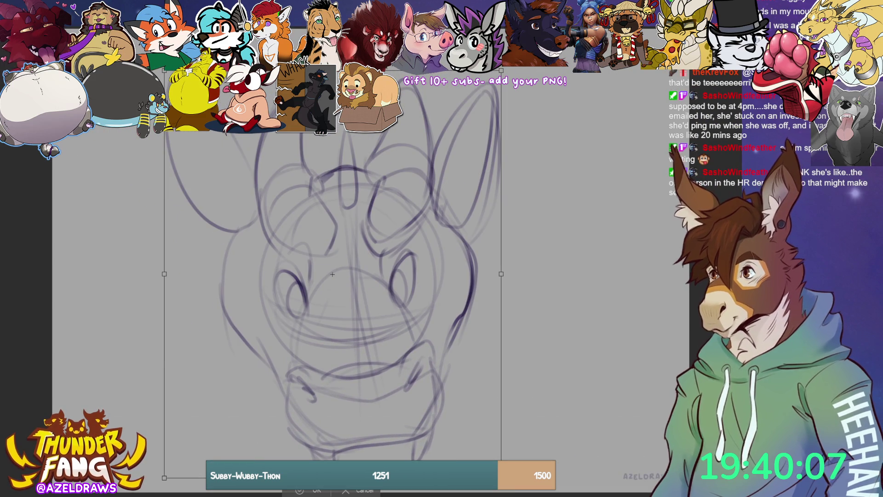
{"action": "left_click", "coordinate": [299, 491]}
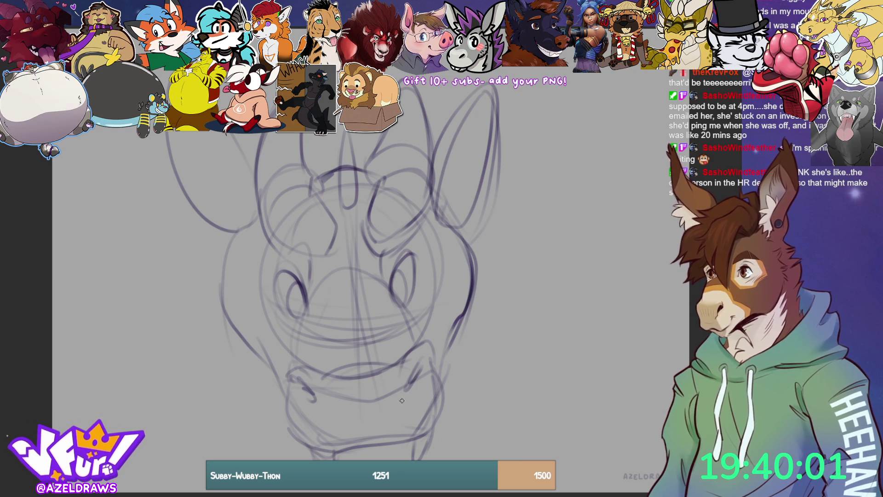
Transform the whole sketch to move it up and shrink it slightly.
{"action": "key", "text": "ctrl+t"}
{"action": "left_click_drag", "start_coordinate": [356, 430], "coordinate": [360, 409]}
{"action": "left_click_drag", "start_coordinate": [338, 454], "coordinate": [346, 428]}
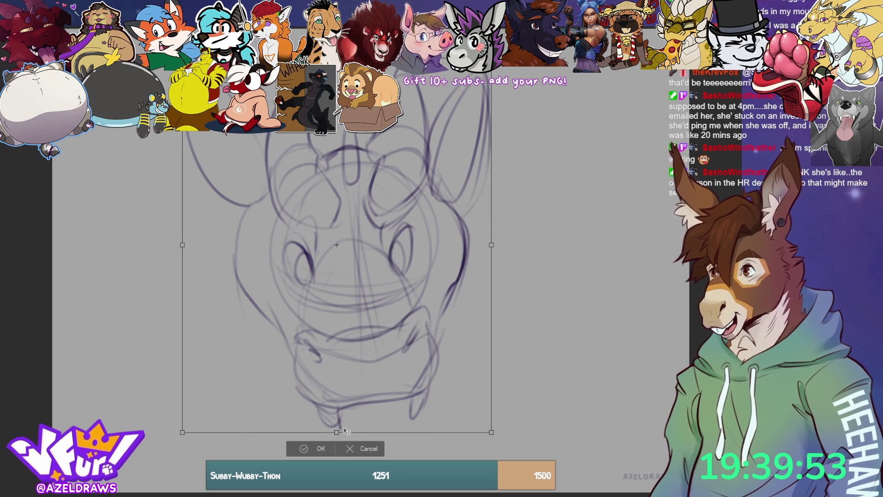
{"action": "left_click", "coordinate": [302, 448]}
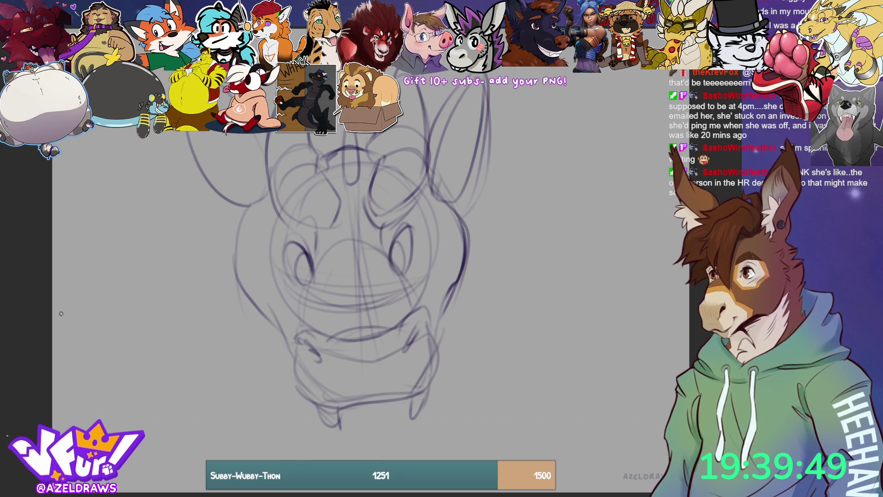
Darken the jaw, chin and cheek lines, redrawing the chin stroke after an undo.
{"action": "mouse_move", "coordinate": [284, 335]}
{"action": "left_mouse_down"}
{"action": "mouse_move", "coordinate": [294, 351]}
{"action": "mouse_move", "coordinate": [286, 346]}
{"action": "mouse_move", "coordinate": [288, 363]}
{"action": "left_mouse_up"}
{"action": "left_click_drag", "start_coordinate": [433, 324], "coordinate": [432, 330]}
{"action": "mouse_move", "coordinate": [301, 394]}
{"action": "left_mouse_down"}
{"action": "mouse_move", "coordinate": [340, 439]}
{"action": "mouse_move", "coordinate": [408, 429]}
{"action": "left_mouse_up"}
{"action": "key", "text": "ctrl+z"}
{"action": "left_click_drag", "start_coordinate": [322, 408], "coordinate": [411, 439]}
{"action": "mouse_move", "coordinate": [336, 442]}
{"action": "left_mouse_down"}
{"action": "mouse_move", "coordinate": [413, 432]}
{"action": "mouse_move", "coordinate": [427, 387]}
{"action": "left_mouse_up"}
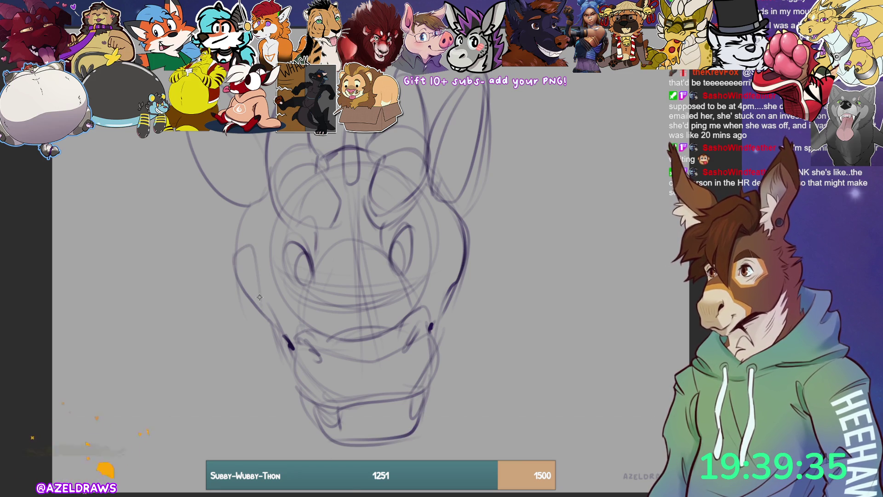
{"action": "mouse_move", "coordinate": [447, 304]}
{"action": "left_mouse_down"}
{"action": "mouse_move", "coordinate": [441, 262]}
{"action": "mouse_move", "coordinate": [466, 230]}
{"action": "left_mouse_up"}
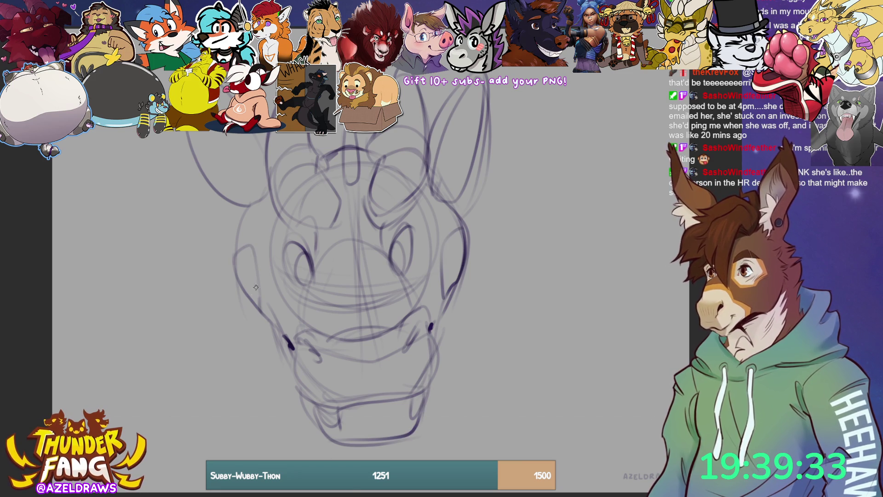
{"action": "mouse_move", "coordinate": [259, 309]}
{"action": "left_mouse_down"}
{"action": "mouse_move", "coordinate": [244, 272]}
{"action": "mouse_move", "coordinate": [248, 244]}
{"action": "left_mouse_up"}
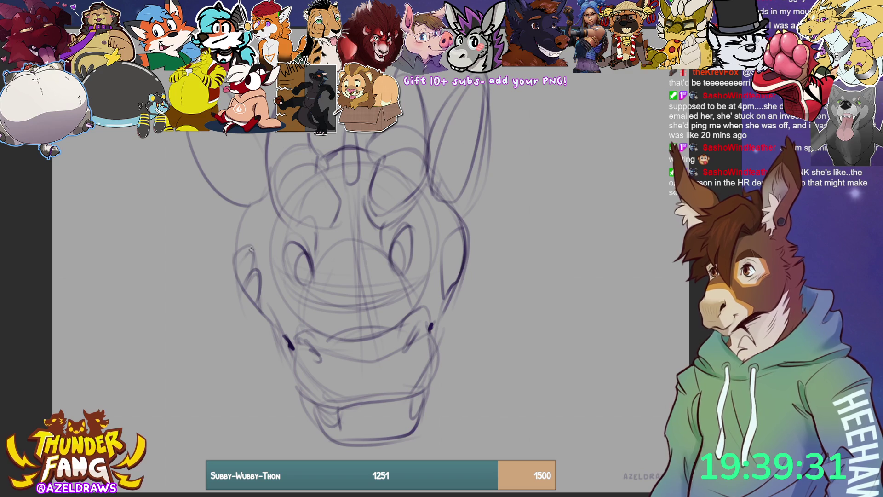
{"action": "mouse_move", "coordinate": [439, 293]}
{"action": "left_mouse_down"}
{"action": "mouse_move", "coordinate": [437, 276]}
{"action": "mouse_move", "coordinate": [460, 241]}
{"action": "left_mouse_up"}
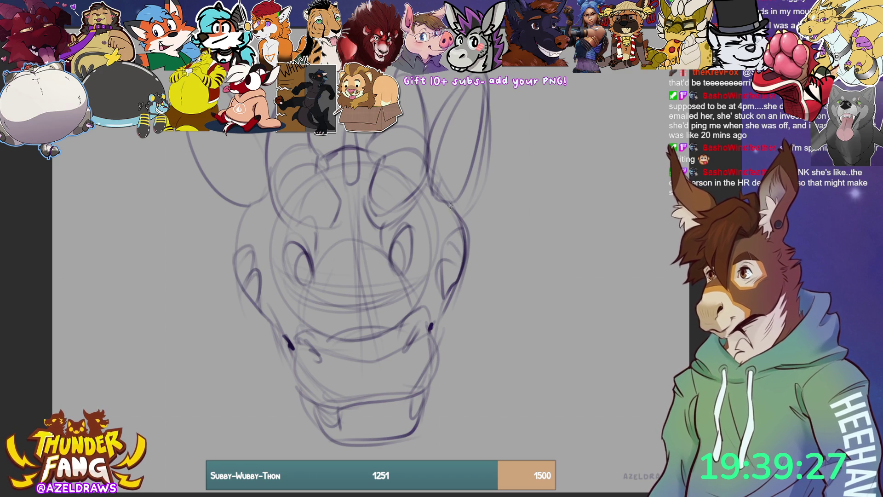
Go over both big ear outlines with darker strokes and inner ear marks.
{"action": "left_click_drag", "start_coordinate": [443, 197], "coordinate": [483, 78]}
{"action": "left_click_drag", "start_coordinate": [430, 149], "coordinate": [440, 119]}
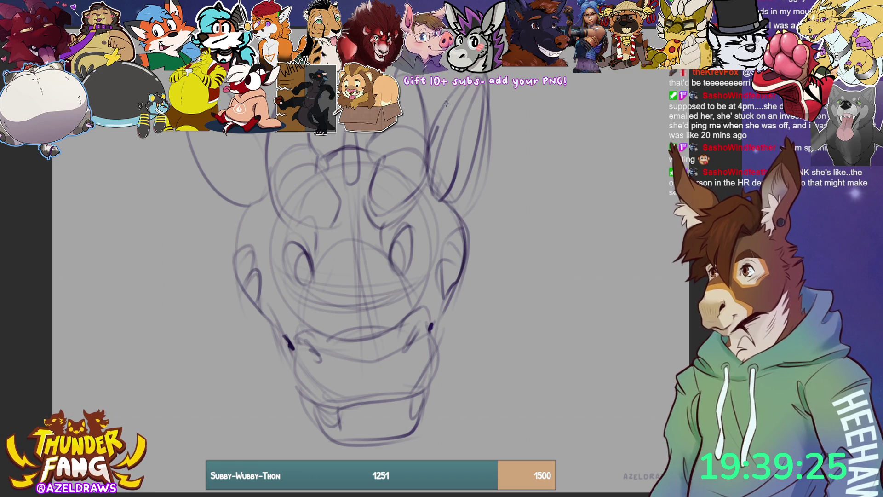
{"action": "mouse_move", "coordinate": [482, 75]}
{"action": "left_mouse_down"}
{"action": "mouse_move", "coordinate": [476, 166]}
{"action": "mouse_move", "coordinate": [455, 202]}
{"action": "left_mouse_up"}
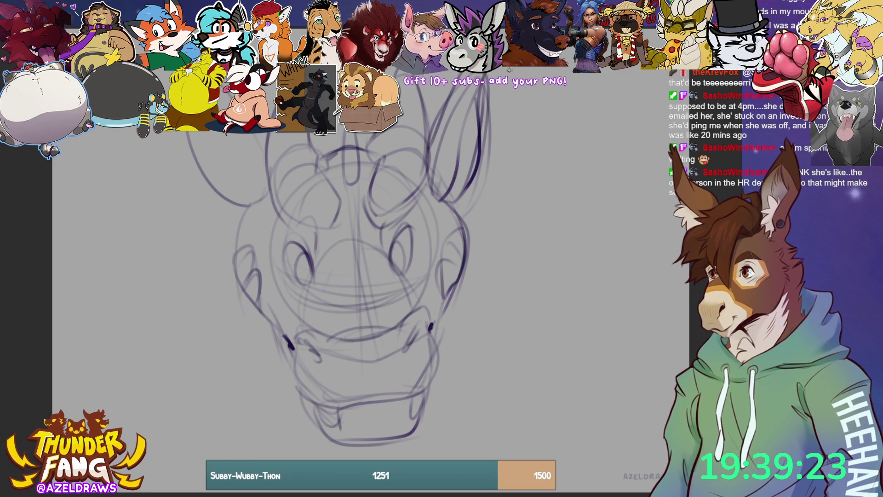
{"action": "left_click_drag", "start_coordinate": [225, 134], "coordinate": [267, 195]}
{"action": "left_click_drag", "start_coordinate": [268, 156], "coordinate": [256, 135]}
{"action": "left_click_drag", "start_coordinate": [231, 101], "coordinate": [219, 86]}
{"action": "left_click_drag", "start_coordinate": [185, 132], "coordinate": [256, 213]}
{"action": "left_click_drag", "start_coordinate": [238, 144], "coordinate": [210, 173]}
{"action": "left_click_drag", "start_coordinate": [458, 152], "coordinate": [475, 121]}
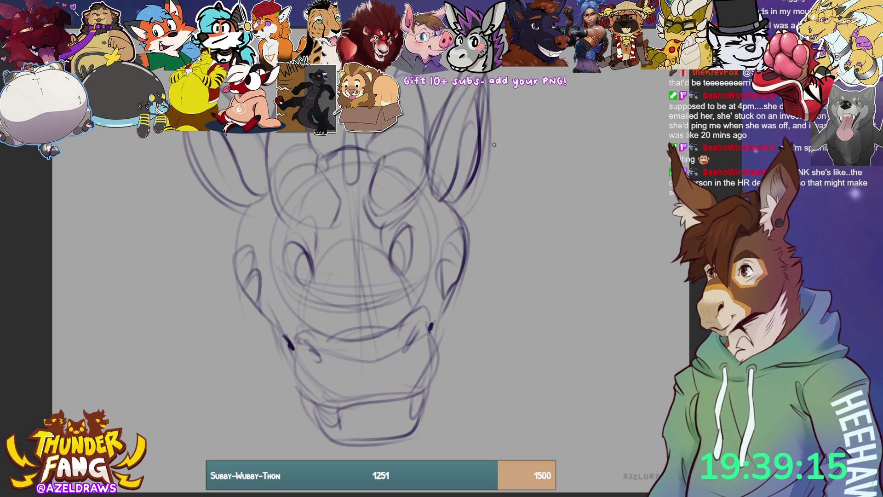
Draw long neck lines down both sides and curves around the lower jaw.
{"action": "mouse_move", "coordinate": [239, 212]}
{"action": "left_mouse_down"}
{"action": "mouse_move", "coordinate": [230, 289]}
{"action": "mouse_move", "coordinate": [240, 413]}
{"action": "left_mouse_up"}
{"action": "left_click_drag", "start_coordinate": [462, 247], "coordinate": [499, 375]}
{"action": "left_click_drag", "start_coordinate": [224, 381], "coordinate": [294, 459]}
{"action": "left_click_drag", "start_coordinate": [411, 460], "coordinate": [499, 372]}
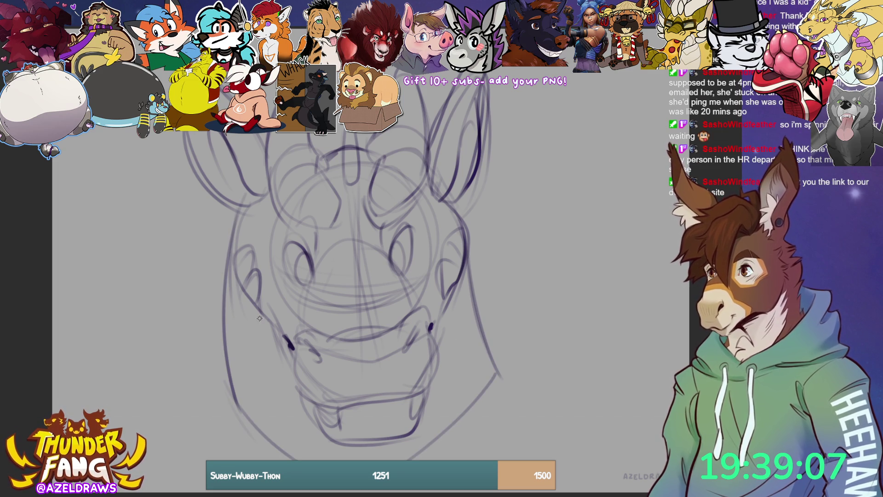
{"action": "mouse_move", "coordinate": [254, 304]}
{"action": "left_mouse_down"}
{"action": "mouse_move", "coordinate": [256, 378]}
{"action": "mouse_move", "coordinate": [292, 451]}
{"action": "left_mouse_up"}
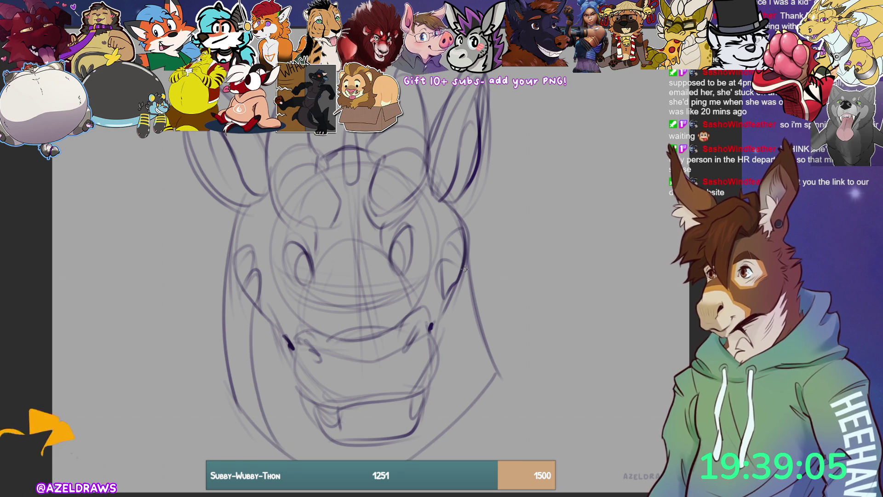
Erase the dark right neck line and redraw it with lighter strokes.
{"action": "left_click_drag", "start_coordinate": [461, 260], "coordinate": [481, 377]}
{"action": "left_click_drag", "start_coordinate": [463, 278], "coordinate": [496, 399]}
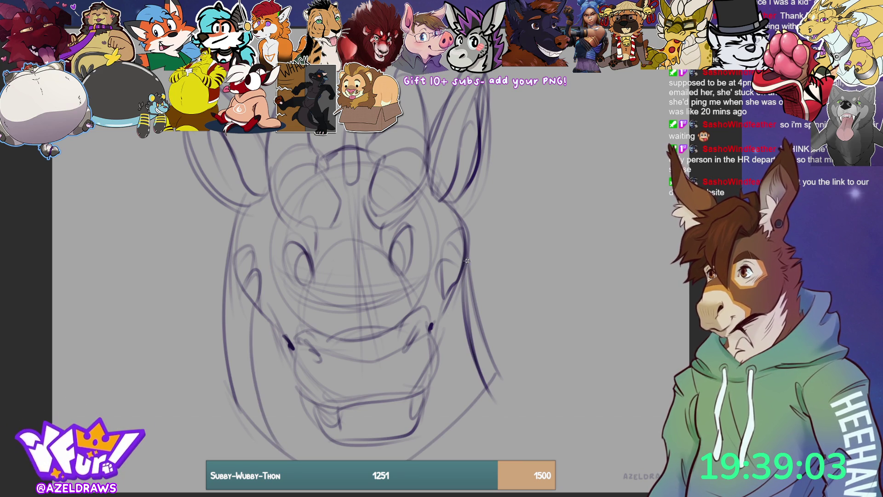
{"action": "mouse_move", "coordinate": [475, 280]}
{"action": "left_mouse_down"}
{"action": "mouse_move", "coordinate": [470, 341]}
{"action": "mouse_move", "coordinate": [485, 396]}
{"action": "left_mouse_up"}
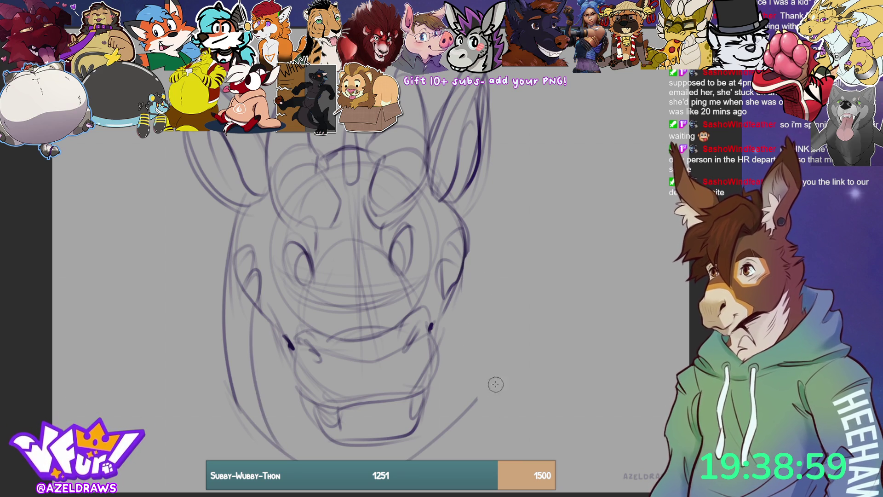
{"action": "mouse_move", "coordinate": [460, 274]}
{"action": "left_mouse_down"}
{"action": "mouse_move", "coordinate": [454, 324]}
{"action": "mouse_move", "coordinate": [476, 391]}
{"action": "left_mouse_up"}
{"action": "left_click_drag", "start_coordinate": [437, 339], "coordinate": [453, 411]}
{"action": "left_click_drag", "start_coordinate": [252, 370], "coordinate": [297, 407]}
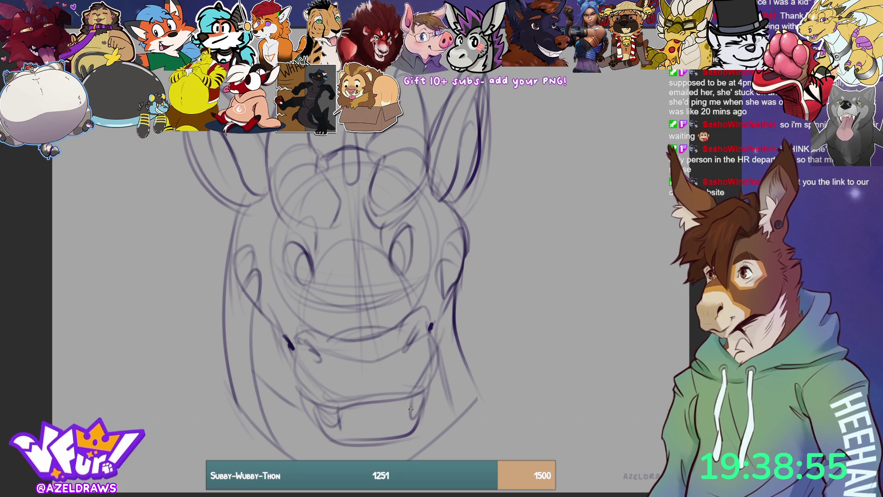
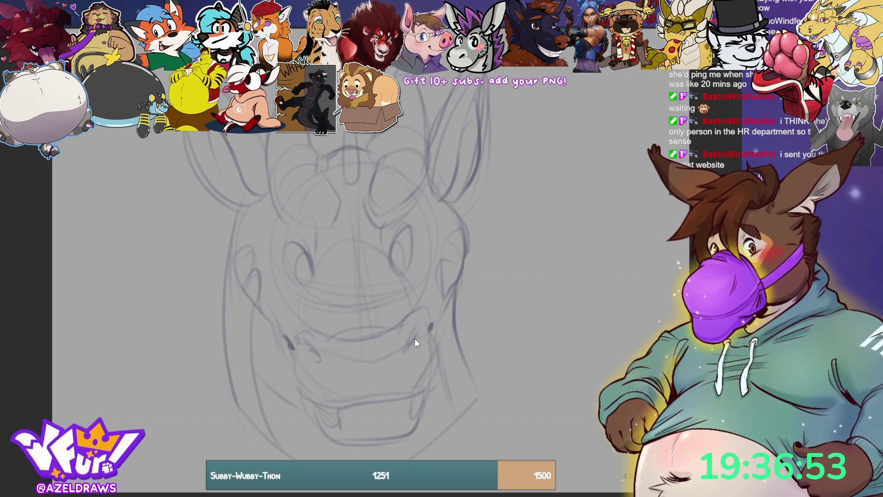
Try a test stroke beside the sketch and a right nostril line, undoing both.
{"action": "mouse_move", "coordinate": [502, 265]}
{"action": "left_mouse_down"}
{"action": "mouse_move", "coordinate": [547, 237]}
{"action": "mouse_move", "coordinate": [506, 306]}
{"action": "left_mouse_up"}
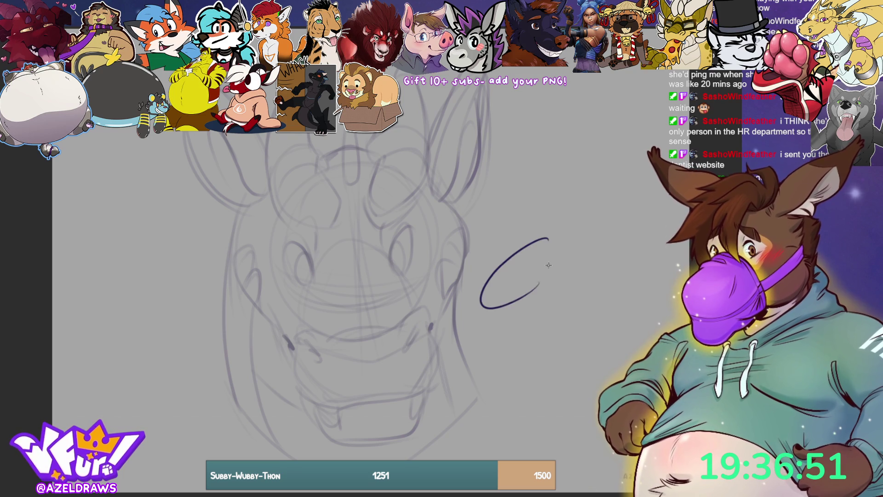
{"action": "key", "text": "ctrl+z"}
{"action": "key", "text": "ctrl+z"}
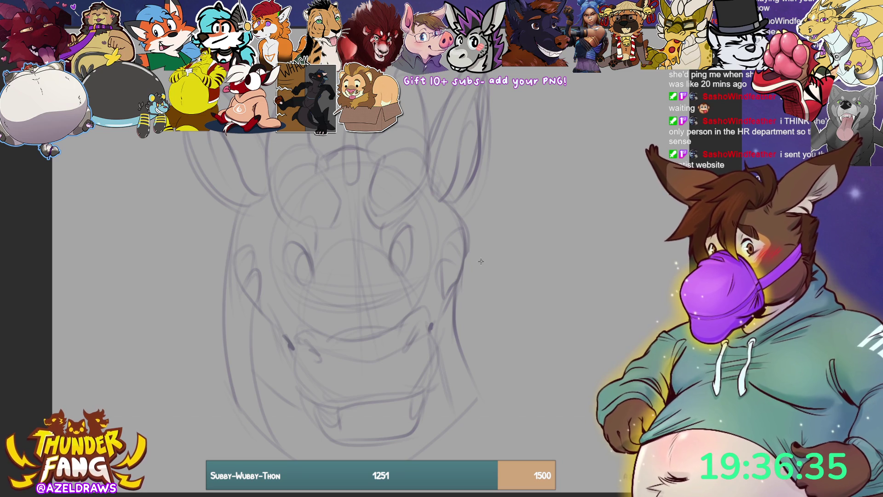
{"action": "mouse_move", "coordinate": [419, 323]}
{"action": "left_mouse_down"}
{"action": "mouse_move", "coordinate": [406, 344]}
{"action": "mouse_move", "coordinate": [419, 322]}
{"action": "mouse_move", "coordinate": [413, 340]}
{"action": "left_mouse_up"}
{"action": "key", "text": "ctrl+z"}
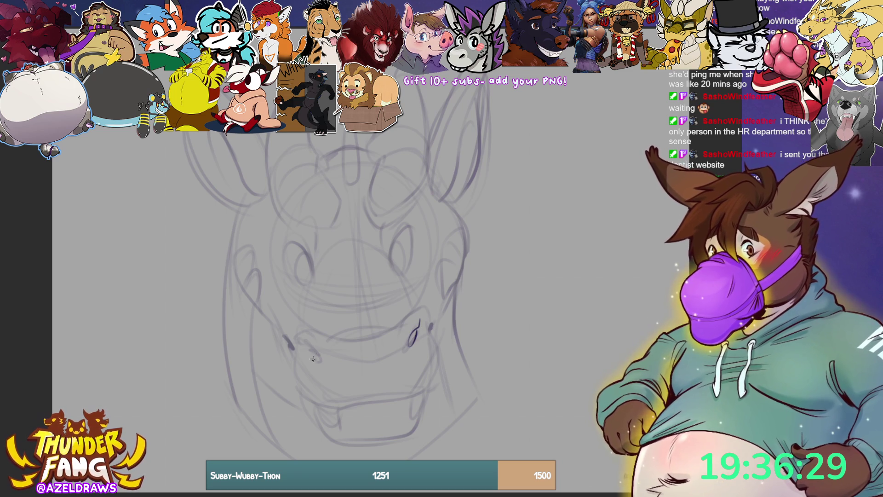
Ink the left nostril, arcs over both nostrils, and the upper-lip line across the muzzle.
{"action": "left_click_drag", "start_coordinate": [305, 336], "coordinate": [321, 355]}
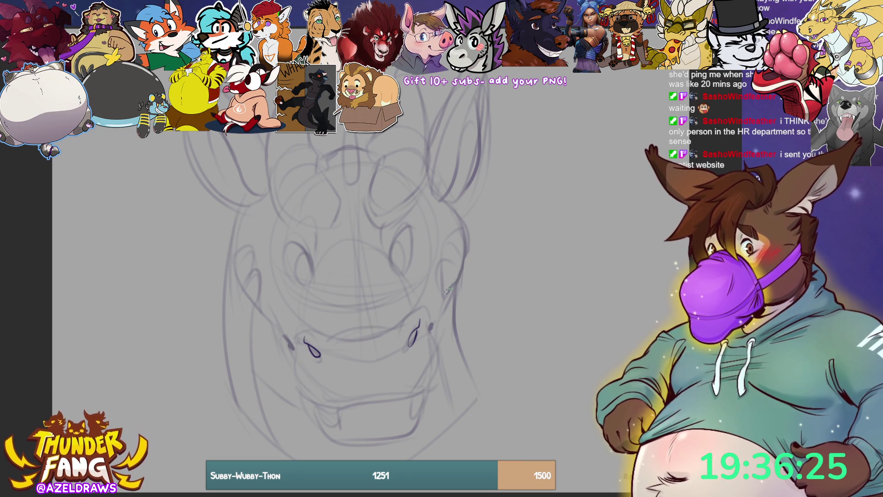
{"action": "mouse_move", "coordinate": [400, 326]}
{"action": "left_mouse_down"}
{"action": "mouse_move", "coordinate": [430, 310]}
{"action": "mouse_move", "coordinate": [429, 330]}
{"action": "left_mouse_up"}
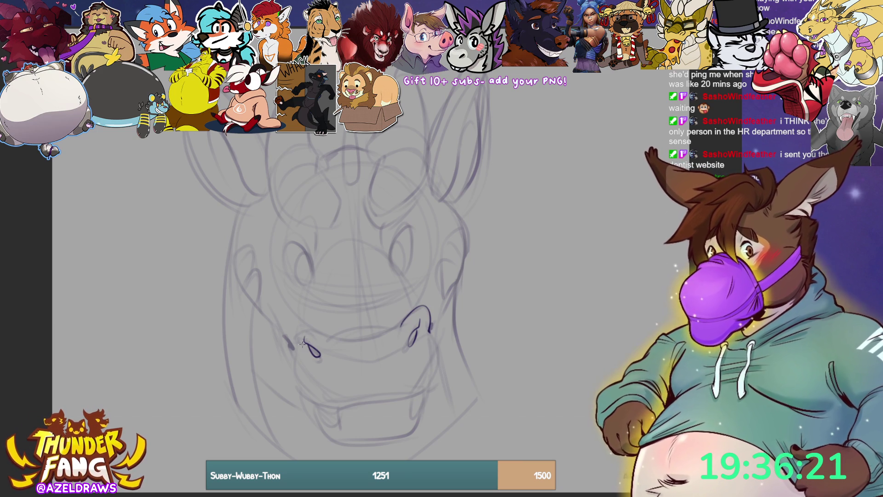
{"action": "mouse_move", "coordinate": [297, 341]}
{"action": "left_mouse_down"}
{"action": "mouse_move", "coordinate": [298, 328]}
{"action": "mouse_move", "coordinate": [329, 338]}
{"action": "left_mouse_up"}
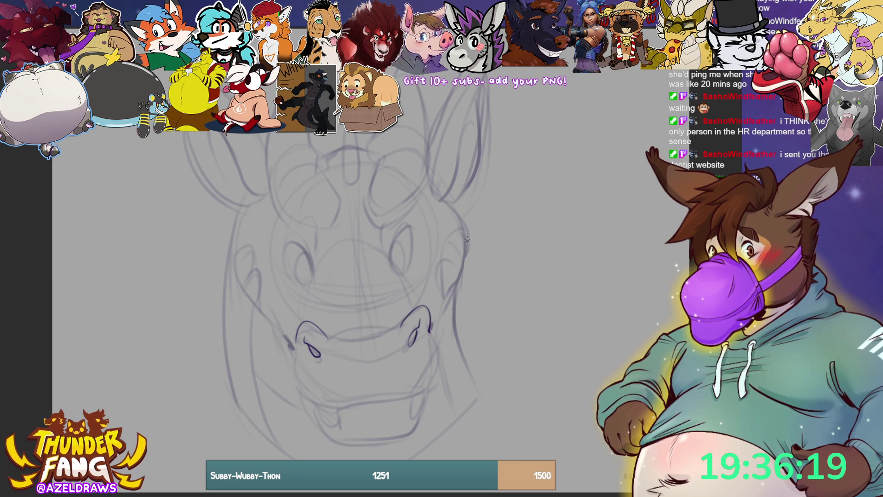
{"action": "left_click_drag", "start_coordinate": [358, 321], "coordinate": [405, 323]}
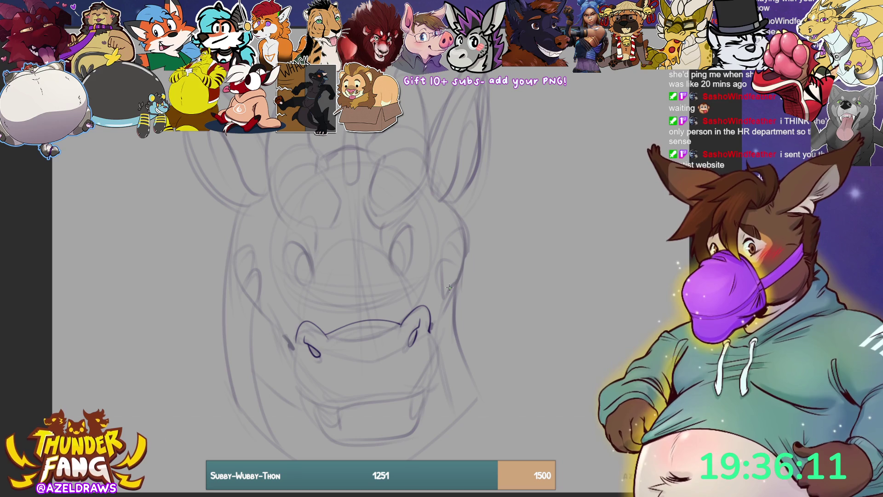
Ink the curved lower lip and both sides of the muzzle.
{"action": "mouse_move", "coordinate": [297, 385]}
{"action": "left_mouse_down"}
{"action": "mouse_move", "coordinate": [331, 408]}
{"action": "mouse_move", "coordinate": [402, 399]}
{"action": "mouse_move", "coordinate": [432, 377]}
{"action": "left_mouse_up"}
{"action": "left_click_drag", "start_coordinate": [300, 338], "coordinate": [295, 384]}
{"action": "left_click_drag", "start_coordinate": [432, 329], "coordinate": [433, 377]}
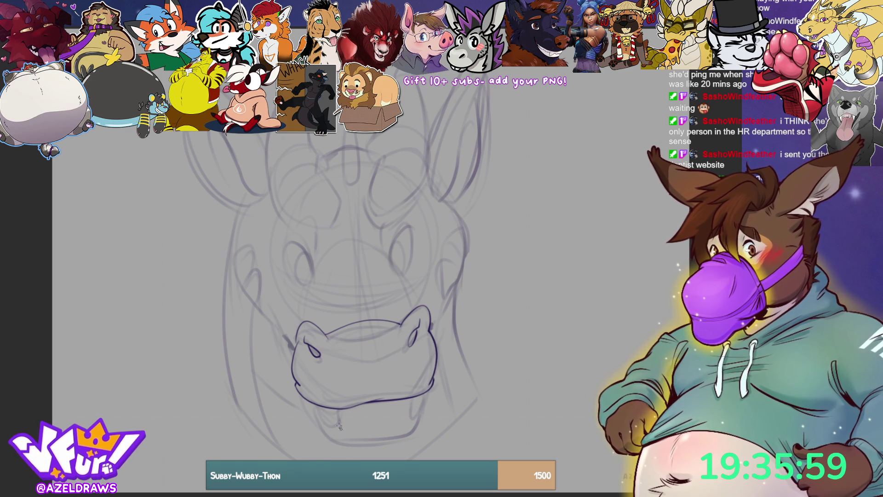
Add the tongue and a fang, then draw the lower jaw, redrawing it curving lower.
{"action": "mouse_move", "coordinate": [313, 407]}
{"action": "left_mouse_down"}
{"action": "mouse_move", "coordinate": [324, 420]}
{"action": "mouse_move", "coordinate": [338, 409]}
{"action": "left_mouse_up"}
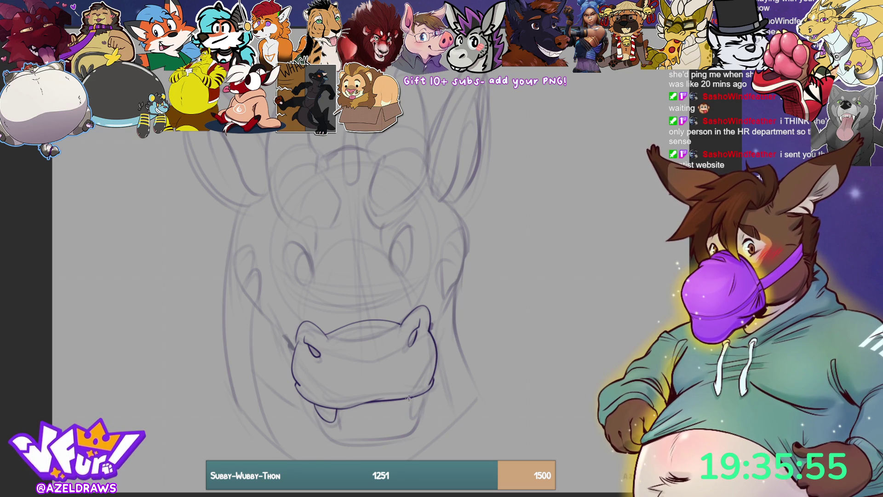
{"action": "mouse_move", "coordinate": [409, 403]}
{"action": "left_mouse_down"}
{"action": "mouse_move", "coordinate": [413, 415]}
{"action": "mouse_move", "coordinate": [427, 394]}
{"action": "left_mouse_up"}
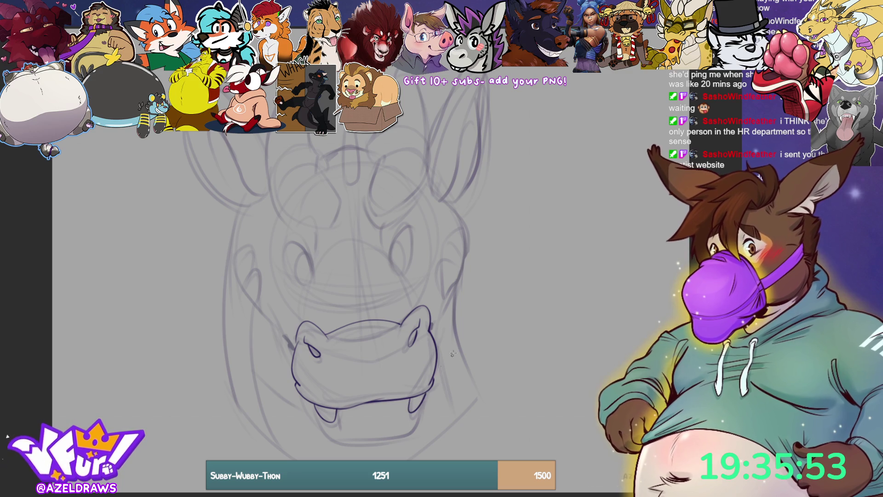
{"action": "mouse_move", "coordinate": [302, 403]}
{"action": "left_mouse_down"}
{"action": "mouse_move", "coordinate": [328, 431]}
{"action": "mouse_move", "coordinate": [375, 437]}
{"action": "mouse_move", "coordinate": [420, 415]}
{"action": "mouse_move", "coordinate": [422, 403]}
{"action": "left_mouse_up"}
{"action": "key", "text": "ctrl+z"}
{"action": "mouse_move", "coordinate": [300, 397]}
{"action": "left_mouse_down"}
{"action": "mouse_move", "coordinate": [326, 437]}
{"action": "mouse_move", "coordinate": [376, 443]}
{"action": "mouse_move", "coordinate": [412, 431]}
{"action": "mouse_move", "coordinate": [429, 390]}
{"action": "left_mouse_up"}
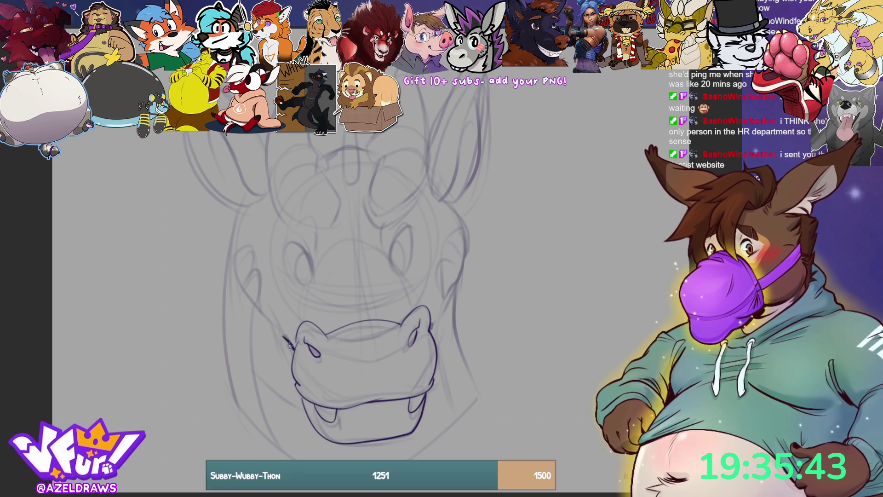
Touch up both muzzle edges and ink the muzzle's left side, retrying it twice.
{"action": "left_click_drag", "start_coordinate": [289, 342], "coordinate": [293, 355]}
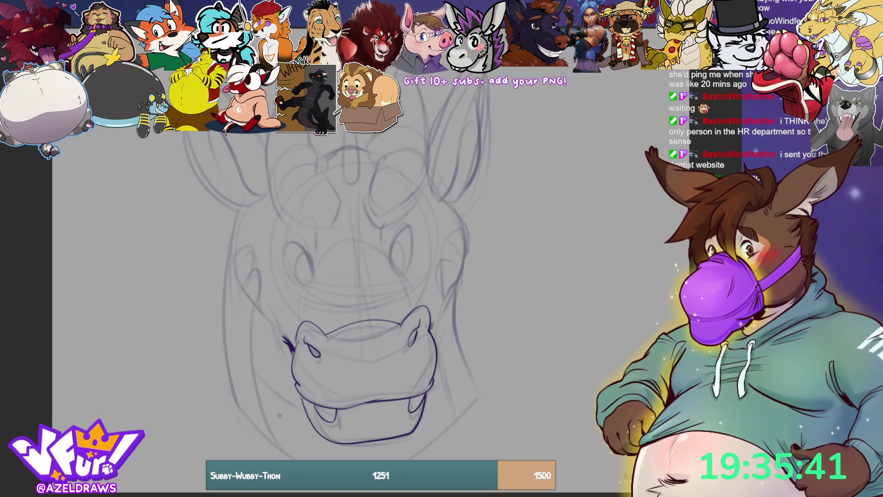
{"action": "left_click_drag", "start_coordinate": [429, 332], "coordinate": [435, 317]}
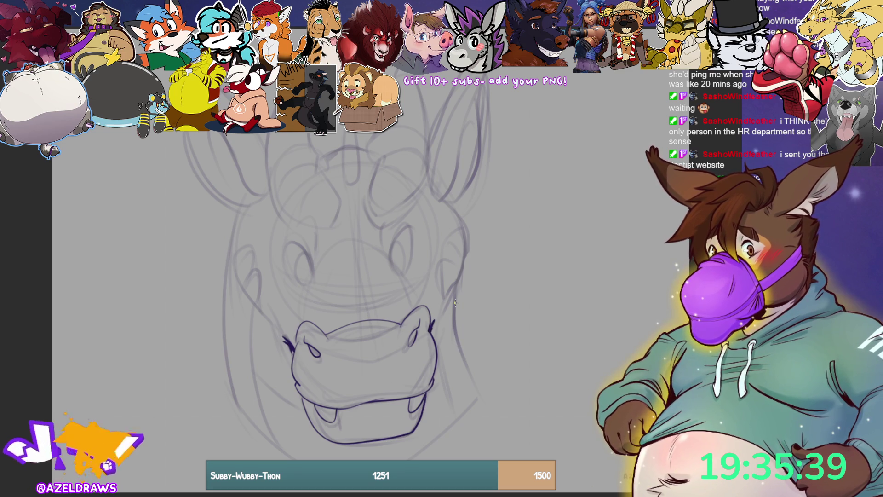
{"action": "left_click_drag", "start_coordinate": [269, 314], "coordinate": [294, 385]}
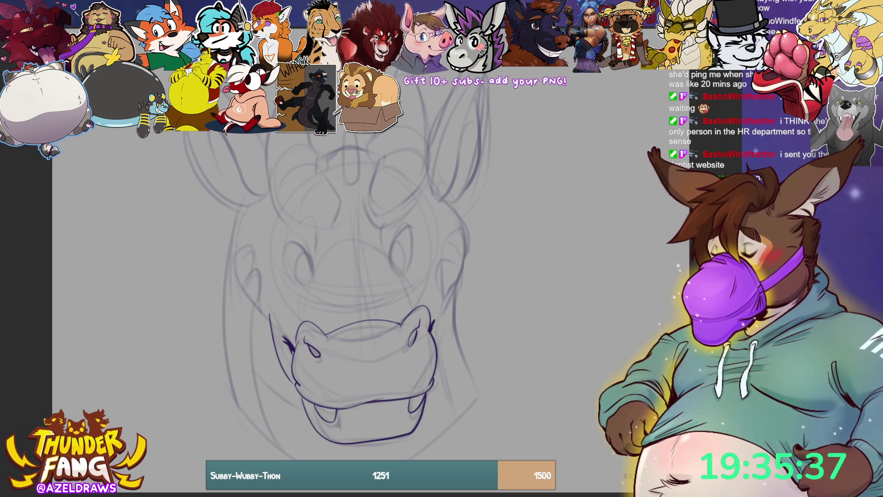
{"action": "key", "text": "ctrl+z"}
{"action": "left_click_drag", "start_coordinate": [269, 311], "coordinate": [295, 377]}
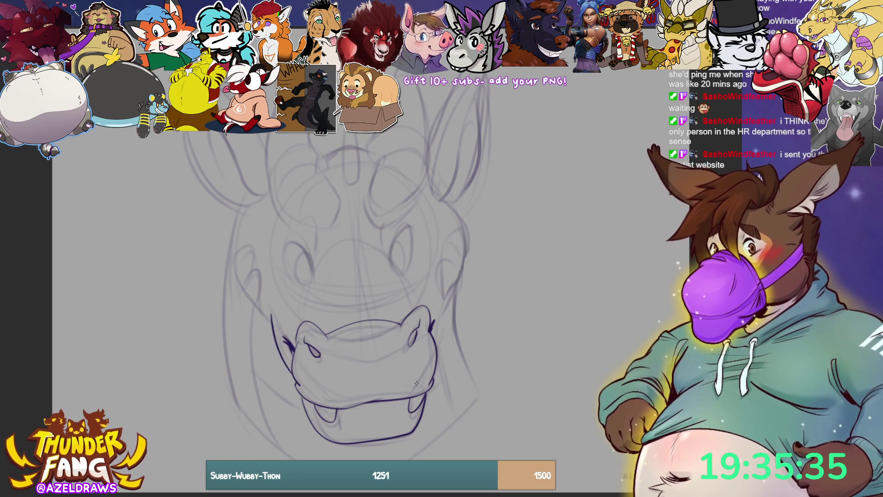
{"action": "key", "text": "ctrl+z"}
{"action": "left_click_drag", "start_coordinate": [272, 319], "coordinate": [295, 378]}
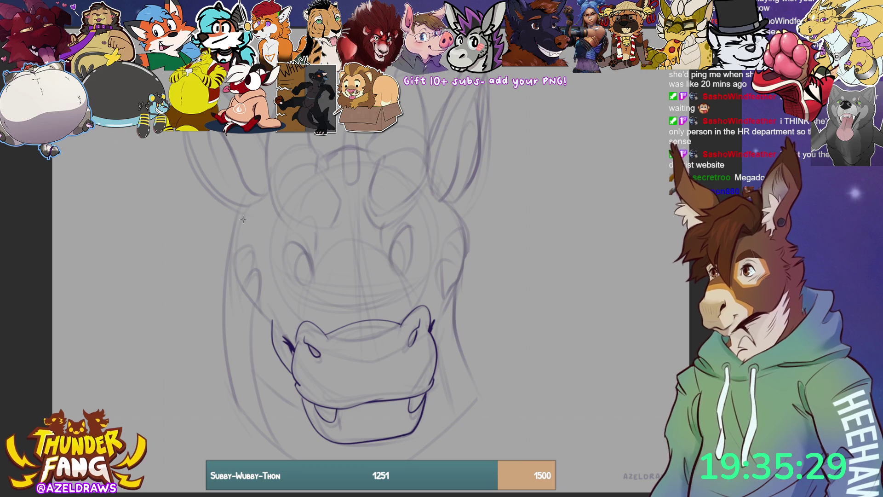
Ink a line down the left cheek, redrawing it several times until it fits.
{"action": "mouse_move", "coordinate": [242, 210]}
{"action": "left_mouse_down"}
{"action": "mouse_move", "coordinate": [233, 235]}
{"action": "mouse_move", "coordinate": [238, 291]}
{"action": "mouse_move", "coordinate": [272, 327]}
{"action": "left_mouse_up"}
{"action": "key", "text": "ctrl+z"}
{"action": "mouse_move", "coordinate": [244, 211]}
{"action": "left_mouse_down"}
{"action": "mouse_move", "coordinate": [230, 272]}
{"action": "mouse_move", "coordinate": [272, 329]}
{"action": "left_mouse_up"}
{"action": "key", "text": "ctrl+z"}
{"action": "mouse_move", "coordinate": [246, 207]}
{"action": "left_mouse_down"}
{"action": "mouse_move", "coordinate": [235, 244]}
{"action": "mouse_move", "coordinate": [260, 317]}
{"action": "mouse_move", "coordinate": [274, 329]}
{"action": "left_mouse_up"}
{"action": "key", "text": "ctrl+z"}
{"action": "mouse_move", "coordinate": [246, 210]}
{"action": "left_mouse_down"}
{"action": "mouse_move", "coordinate": [235, 233]}
{"action": "mouse_move", "coordinate": [249, 302]}
{"action": "mouse_move", "coordinate": [274, 328]}
{"action": "left_mouse_up"}
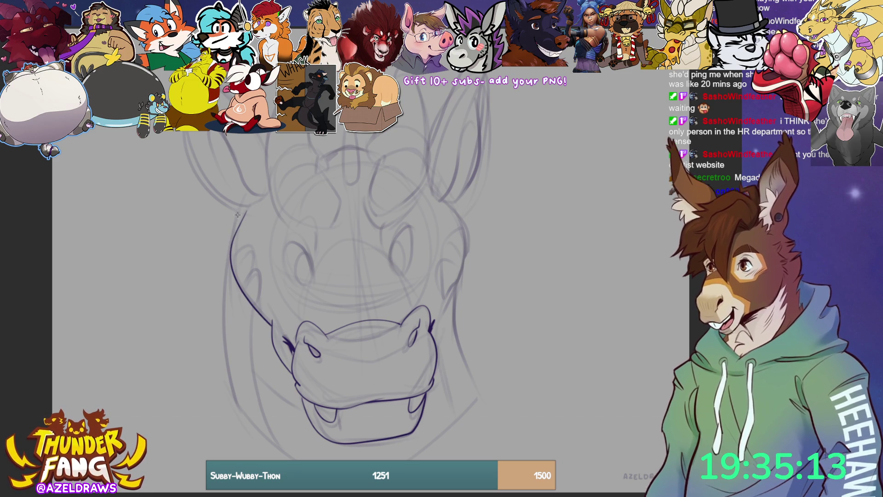
Draw the long left head outline from top to bottom, redoing it twice.
{"action": "mouse_move", "coordinate": [233, 220]}
{"action": "left_mouse_down"}
{"action": "mouse_move", "coordinate": [225, 304]}
{"action": "mouse_move", "coordinate": [241, 405]}
{"action": "left_mouse_up"}
{"action": "key", "text": "ctrl+z"}
{"action": "mouse_move", "coordinate": [236, 211]}
{"action": "left_mouse_down"}
{"action": "mouse_move", "coordinate": [223, 273]}
{"action": "mouse_move", "coordinate": [244, 408]}
{"action": "left_mouse_up"}
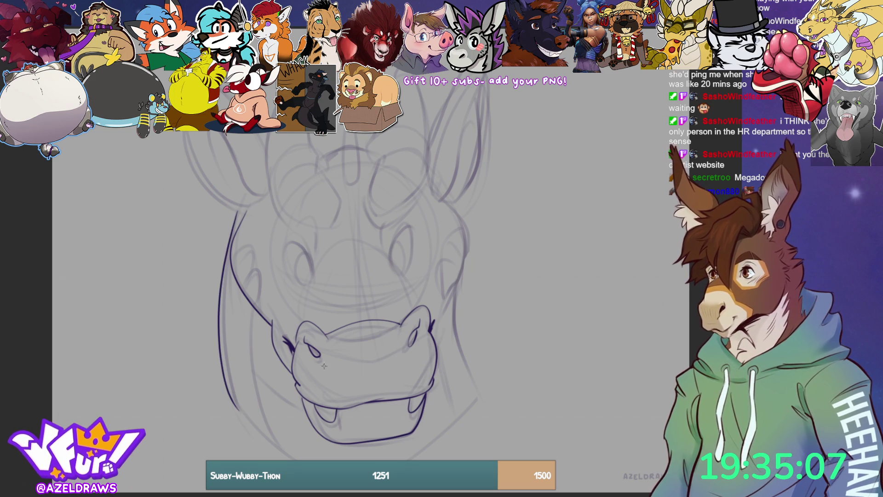
{"action": "key", "text": "ctrl+z"}
{"action": "mouse_move", "coordinate": [237, 210]}
{"action": "left_mouse_down"}
{"action": "mouse_move", "coordinate": [221, 348]}
{"action": "mouse_move", "coordinate": [236, 407]}
{"action": "left_mouse_up"}
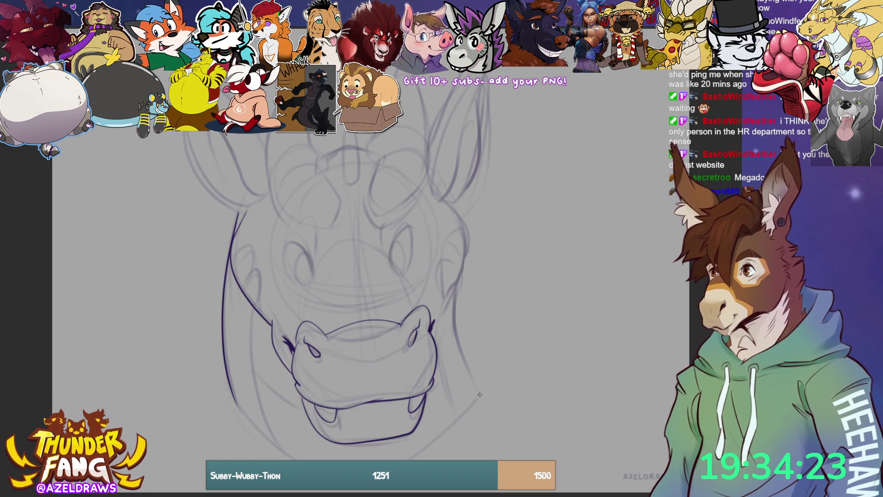
Ink the right cheek outline and a looped line on the left cheek.
{"action": "mouse_move", "coordinate": [439, 200]}
{"action": "left_mouse_down"}
{"action": "mouse_move", "coordinate": [460, 248]}
{"action": "mouse_move", "coordinate": [439, 340]}
{"action": "left_mouse_up"}
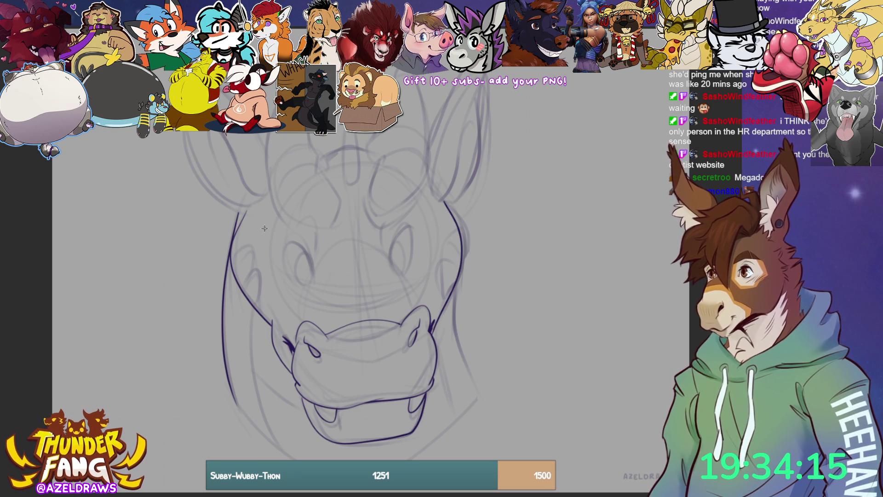
{"action": "left_click_drag", "start_coordinate": [234, 249], "coordinate": [250, 244]}
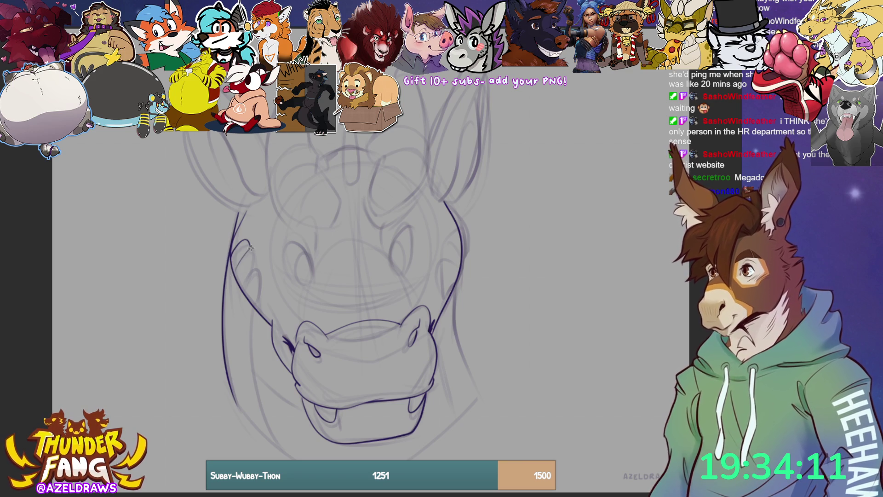
{"action": "mouse_move", "coordinate": [257, 249]}
{"action": "left_mouse_down"}
{"action": "mouse_move", "coordinate": [243, 287]}
{"action": "mouse_move", "coordinate": [258, 270]}
{"action": "left_mouse_up"}
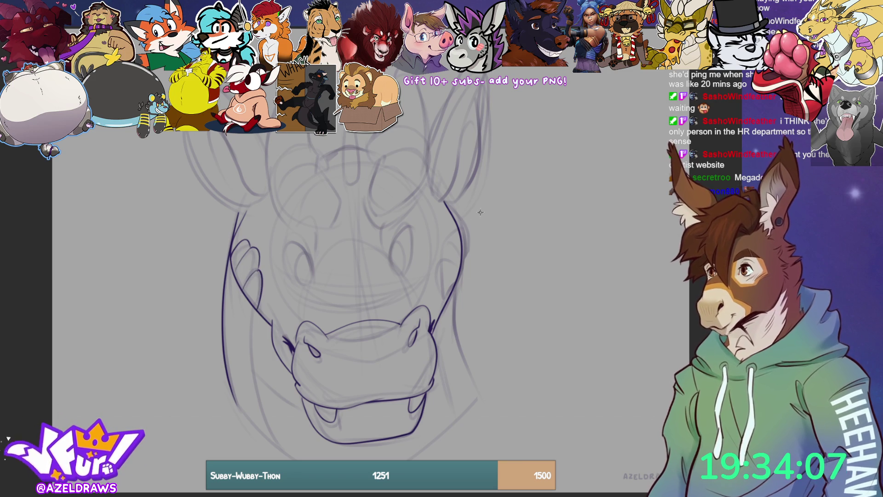
Discard a stray right-cheek stroke and draw the rounded right brow oval with a top arc.
{"action": "mouse_move", "coordinate": [447, 301]}
{"action": "left_mouse_down"}
{"action": "mouse_move", "coordinate": [441, 266]}
{"action": "mouse_move", "coordinate": [457, 276]}
{"action": "mouse_move", "coordinate": [446, 241]}
{"action": "mouse_move", "coordinate": [462, 255]}
{"action": "mouse_move", "coordinate": [460, 231]}
{"action": "left_mouse_up"}
{"action": "key", "text": "ctrl+z"}
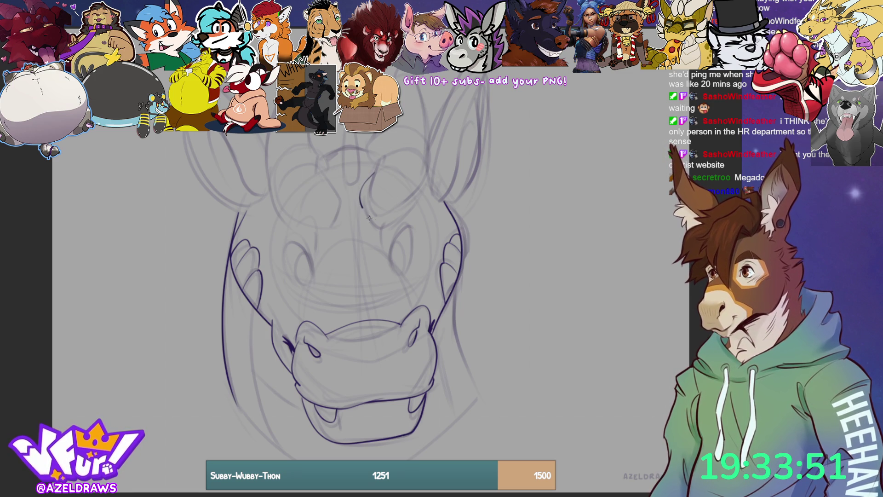
{"action": "mouse_move", "coordinate": [373, 174]}
{"action": "left_mouse_down"}
{"action": "mouse_move", "coordinate": [364, 195]}
{"action": "mouse_move", "coordinate": [390, 224]}
{"action": "left_mouse_up"}
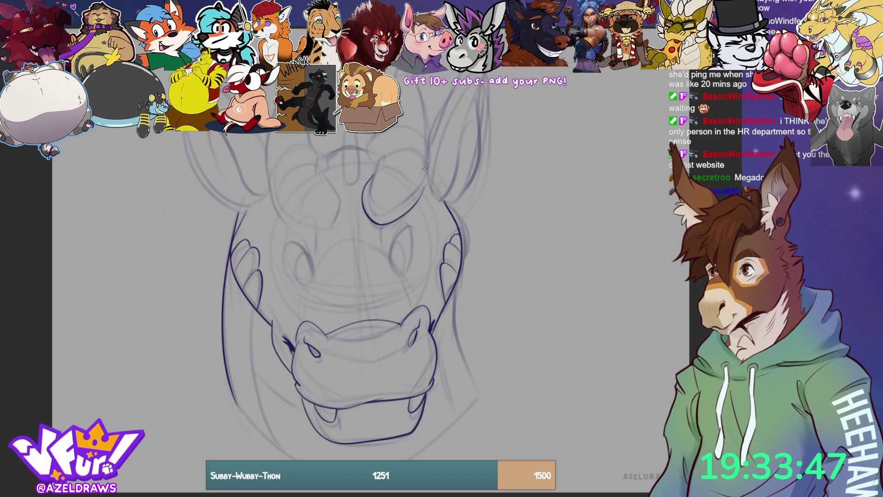
{"action": "mouse_move", "coordinate": [371, 177]}
{"action": "left_mouse_down"}
{"action": "mouse_move", "coordinate": [395, 164]}
{"action": "mouse_move", "coordinate": [418, 189]}
{"action": "mouse_move", "coordinate": [389, 160]}
{"action": "mouse_move", "coordinate": [418, 186]}
{"action": "mouse_move", "coordinate": [375, 168]}
{"action": "mouse_move", "coordinate": [405, 143]}
{"action": "mouse_move", "coordinate": [370, 152]}
{"action": "mouse_move", "coordinate": [388, 122]}
{"action": "mouse_move", "coordinate": [426, 131]}
{"action": "mouse_move", "coordinate": [423, 189]}
{"action": "left_mouse_up"}
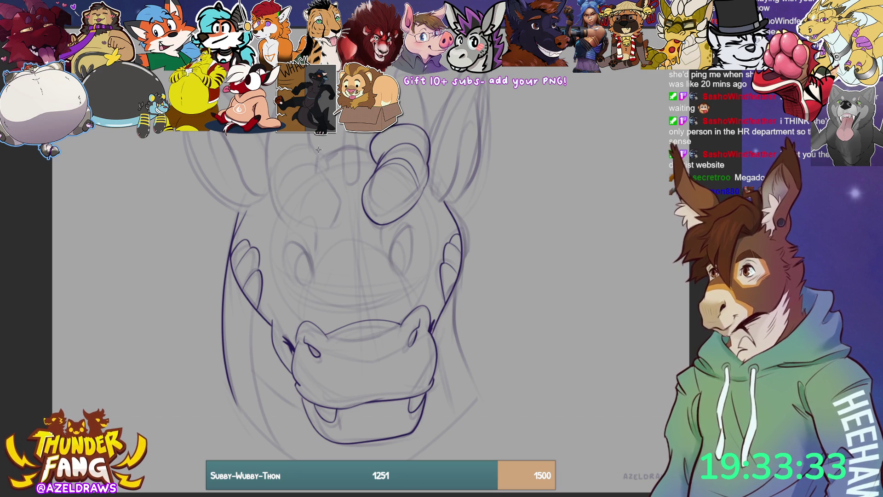
Ink the left brow oval with its upward outline, top edge and short line above.
{"action": "mouse_move", "coordinate": [316, 166]}
{"action": "left_mouse_down"}
{"action": "mouse_move", "coordinate": [343, 219]}
{"action": "mouse_move", "coordinate": [333, 227]}
{"action": "left_mouse_up"}
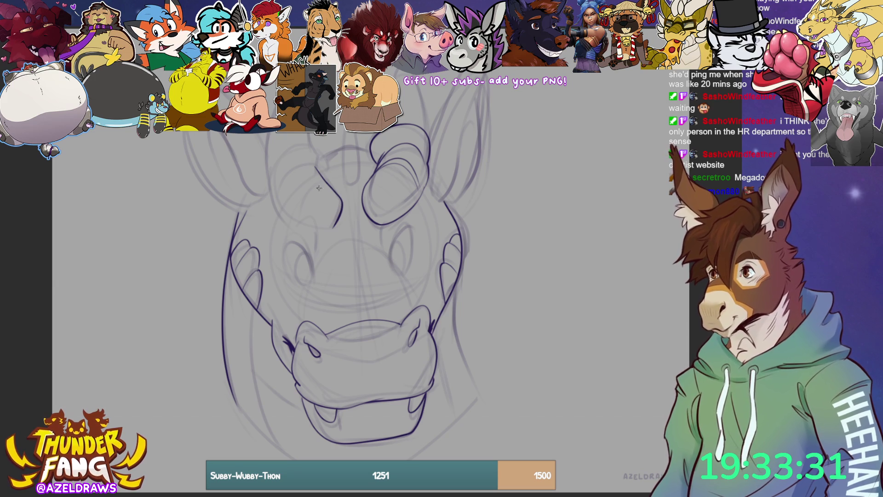
{"action": "mouse_move", "coordinate": [277, 198]}
{"action": "left_mouse_down"}
{"action": "mouse_move", "coordinate": [289, 218]}
{"action": "mouse_move", "coordinate": [334, 229]}
{"action": "left_mouse_up"}
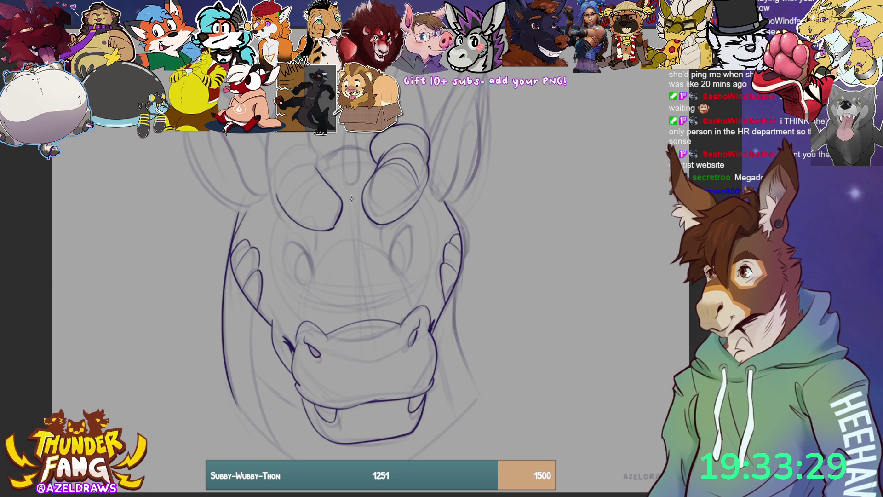
{"action": "mouse_move", "coordinate": [277, 199]}
{"action": "left_mouse_down"}
{"action": "mouse_move", "coordinate": [279, 178]}
{"action": "mouse_move", "coordinate": [311, 146]}
{"action": "mouse_move", "coordinate": [305, 140]}
{"action": "left_mouse_up"}
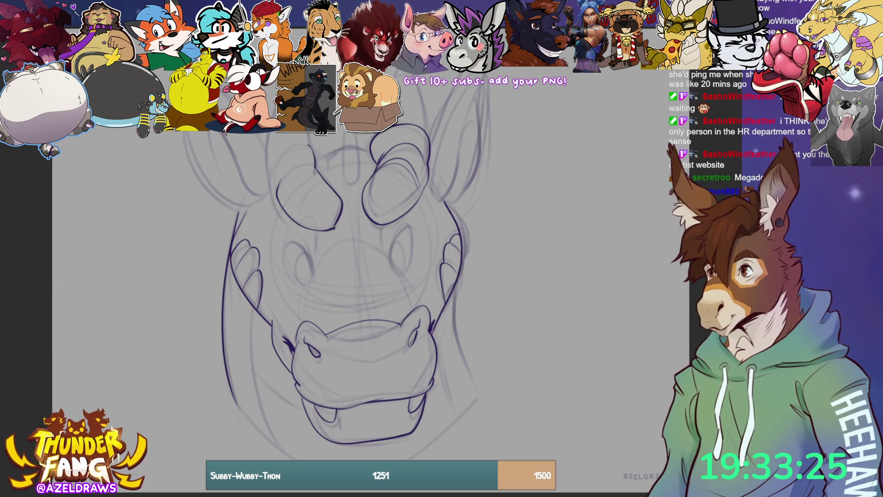
{"action": "mouse_move", "coordinate": [281, 182]}
{"action": "left_mouse_down"}
{"action": "mouse_move", "coordinate": [322, 176]}
{"action": "mouse_move", "coordinate": [290, 206]}
{"action": "left_mouse_up"}
{"action": "mouse_move", "coordinate": [306, 144]}
{"action": "left_mouse_down"}
{"action": "mouse_move", "coordinate": [269, 169]}
{"action": "mouse_move", "coordinate": [273, 197]}
{"action": "mouse_move", "coordinate": [265, 142]}
{"action": "mouse_move", "coordinate": [273, 110]}
{"action": "left_mouse_up"}
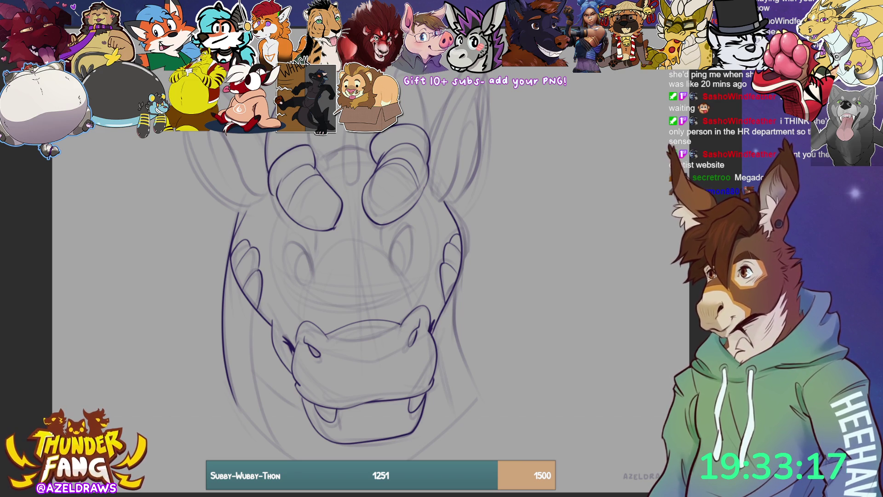
{"action": "left_click_drag", "start_coordinate": [307, 133], "coordinate": [303, 149]}
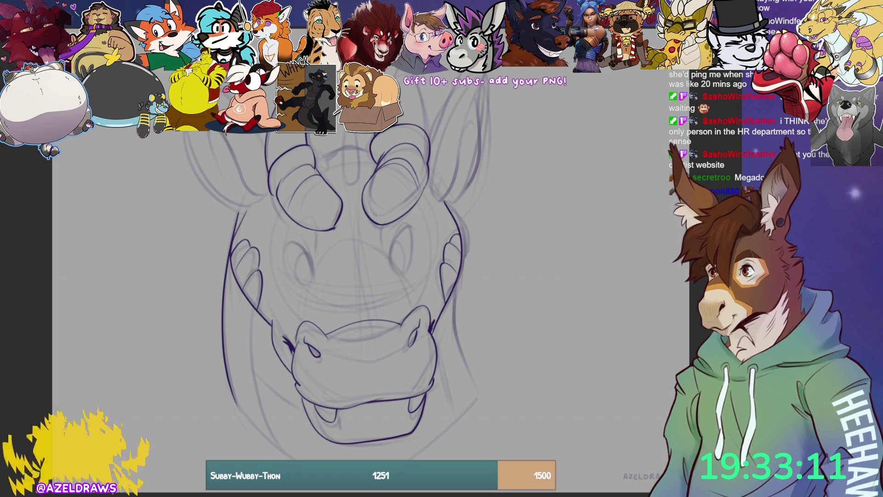
Add a line above the right brow and the U-shaped crest, removing a stray stroke.
{"action": "left_click_drag", "start_coordinate": [403, 93], "coordinate": [426, 134]}
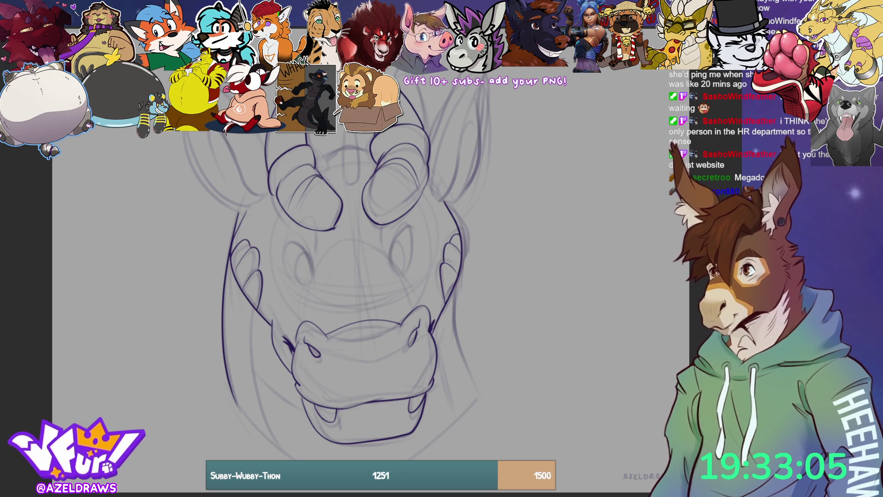
{"action": "mouse_move", "coordinate": [342, 129]}
{"action": "left_mouse_down"}
{"action": "mouse_move", "coordinate": [352, 184]}
{"action": "mouse_move", "coordinate": [354, 132]}
{"action": "left_mouse_up"}
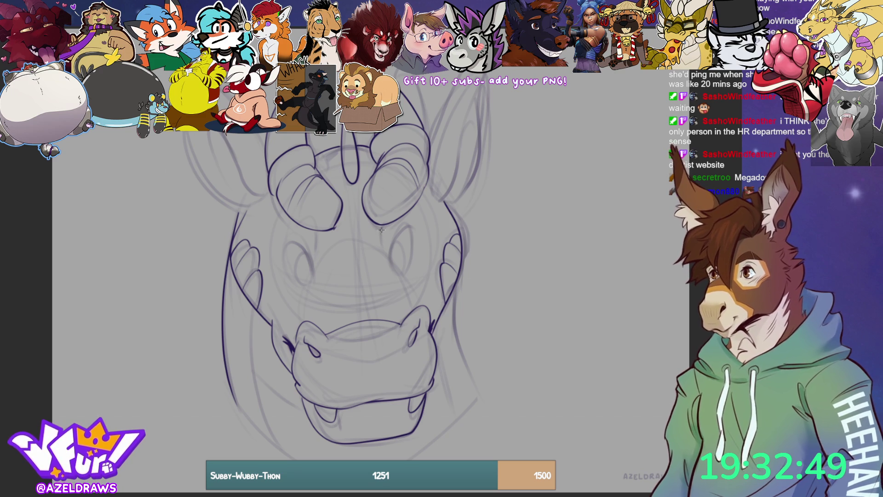
{"action": "left_click_drag", "start_coordinate": [381, 231], "coordinate": [417, 218]}
{"action": "key", "text": "ctrl+z"}
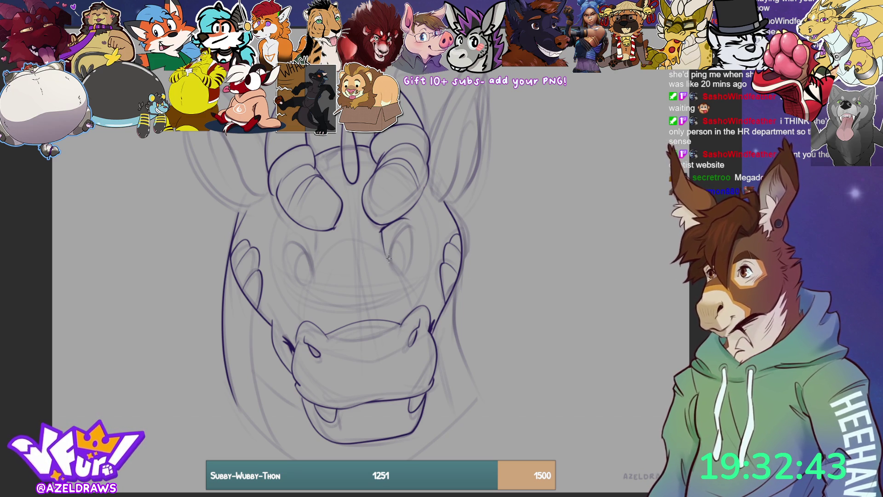
Ink almond eye outlines under the right and left brows, retracing each side.
{"action": "mouse_move", "coordinate": [392, 253]}
{"action": "left_mouse_down"}
{"action": "mouse_move", "coordinate": [389, 260]}
{"action": "mouse_move", "coordinate": [408, 225]}
{"action": "mouse_move", "coordinate": [398, 277]}
{"action": "left_mouse_up"}
{"action": "mouse_move", "coordinate": [400, 240]}
{"action": "left_mouse_down"}
{"action": "mouse_move", "coordinate": [405, 261]}
{"action": "mouse_move", "coordinate": [394, 276]}
{"action": "left_mouse_up"}
{"action": "left_click_drag", "start_coordinate": [407, 228], "coordinate": [409, 277]}
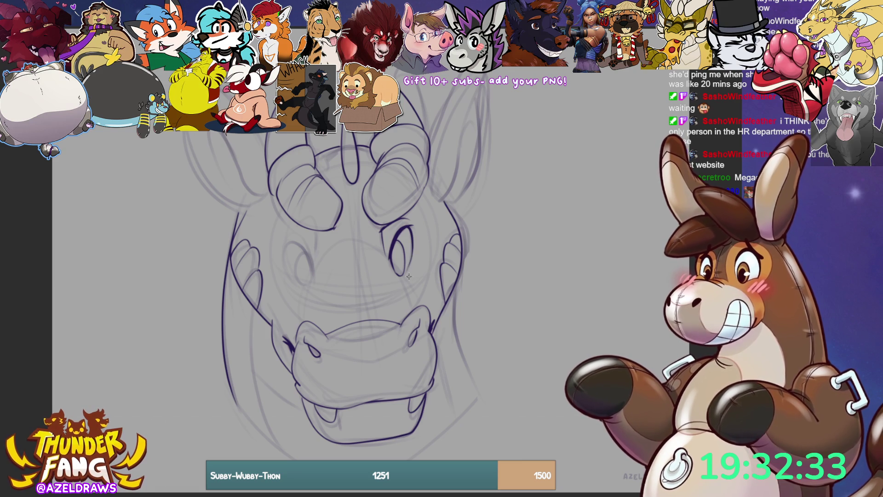
{"action": "mouse_move", "coordinate": [284, 243]}
{"action": "left_mouse_down"}
{"action": "mouse_move", "coordinate": [306, 251]}
{"action": "mouse_move", "coordinate": [312, 276]}
{"action": "left_mouse_up"}
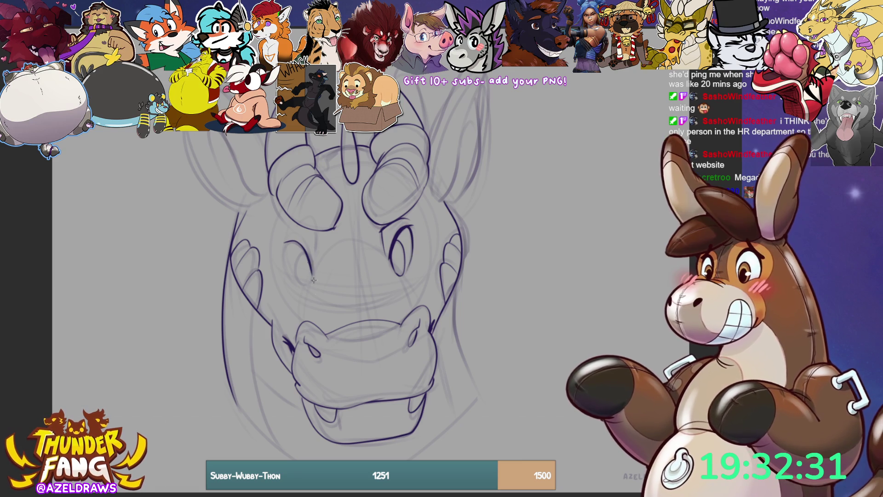
{"action": "mouse_move", "coordinate": [285, 241]}
{"action": "left_mouse_down"}
{"action": "mouse_move", "coordinate": [304, 248]}
{"action": "mouse_move", "coordinate": [313, 276]}
{"action": "left_mouse_up"}
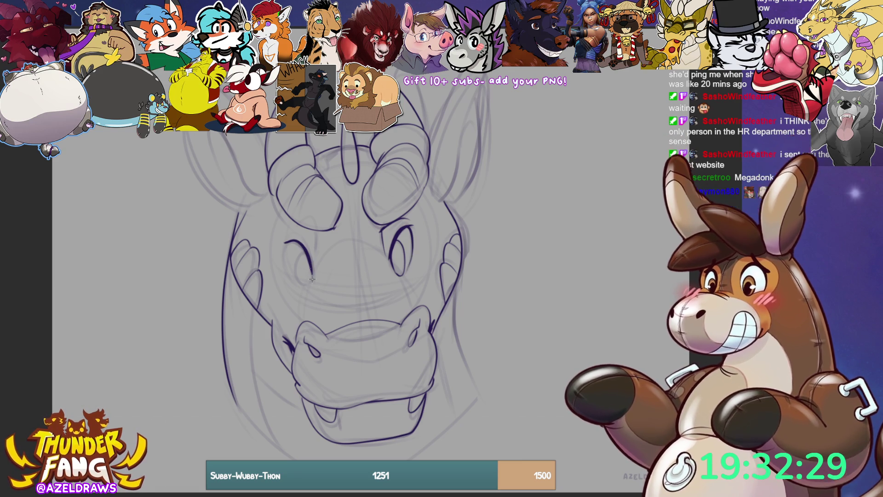
{"action": "mouse_move", "coordinate": [286, 240]}
{"action": "left_mouse_down"}
{"action": "mouse_move", "coordinate": [293, 276]}
{"action": "mouse_move", "coordinate": [301, 247]}
{"action": "mouse_move", "coordinate": [295, 272]}
{"action": "mouse_move", "coordinate": [311, 281]}
{"action": "left_mouse_up"}
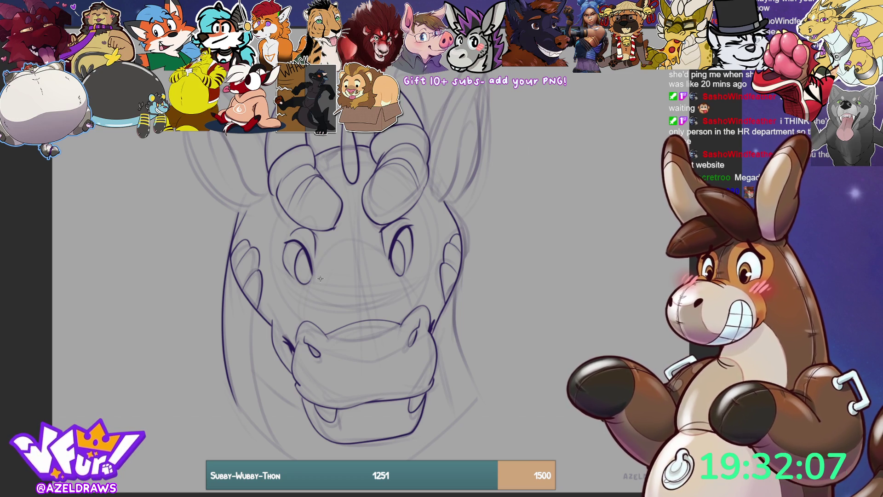
Add two ridge bumps between the eyes, slit pupils in both eyes, and the lower-left jaw line.
{"action": "mouse_move", "coordinate": [327, 251]}
{"action": "left_mouse_down"}
{"action": "mouse_move", "coordinate": [374, 239]}
{"action": "mouse_move", "coordinate": [411, 305]}
{"action": "left_mouse_up"}
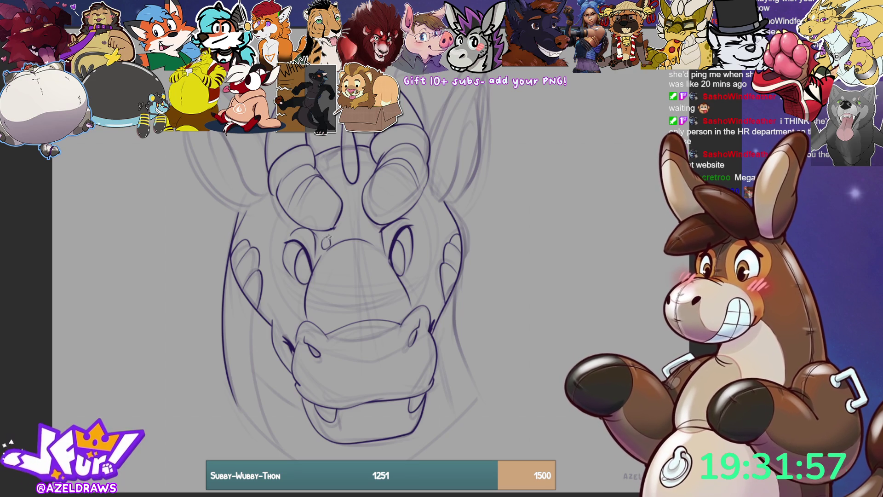
{"action": "mouse_move", "coordinate": [333, 236]}
{"action": "left_mouse_down"}
{"action": "mouse_move", "coordinate": [336, 244]}
{"action": "mouse_move", "coordinate": [375, 231]}
{"action": "mouse_move", "coordinate": [373, 243]}
{"action": "left_mouse_up"}
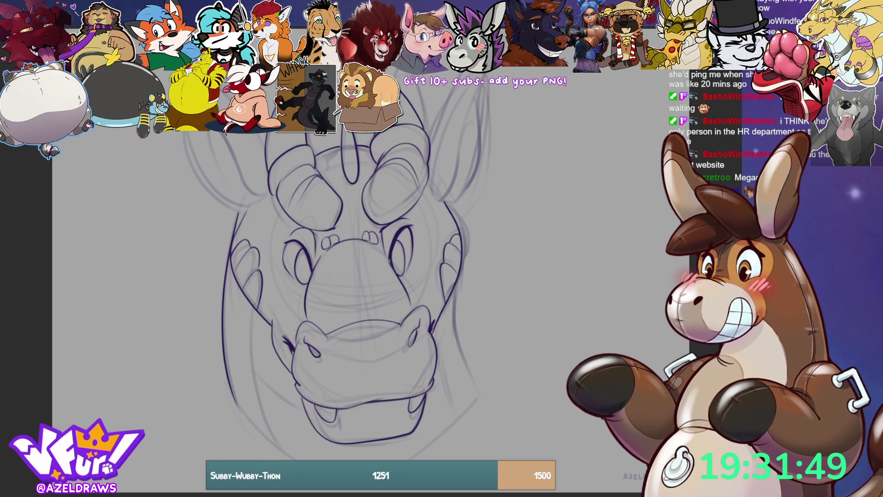
{"action": "left_click_drag", "start_coordinate": [305, 266], "coordinate": [304, 276]}
{"action": "mouse_move", "coordinate": [395, 262]}
{"action": "left_mouse_down"}
{"action": "mouse_move", "coordinate": [394, 270]}
{"action": "mouse_move", "coordinate": [397, 256]}
{"action": "left_mouse_up"}
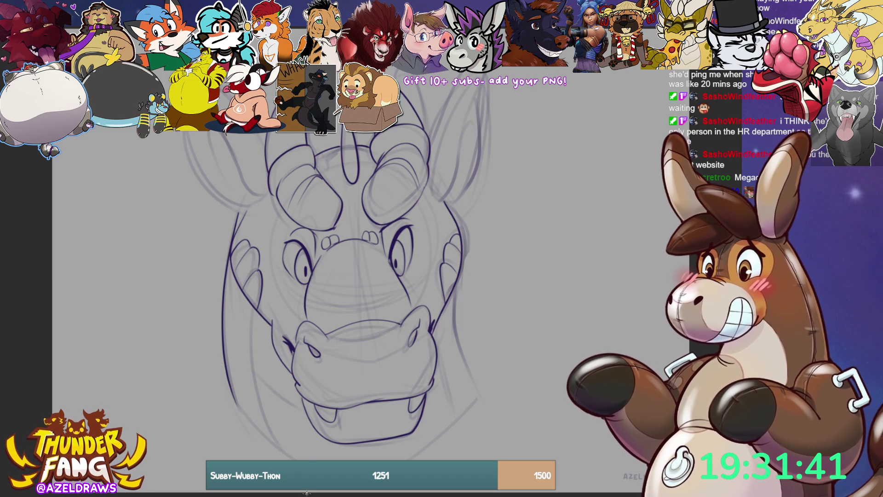
{"action": "left_click_drag", "start_coordinate": [233, 397], "coordinate": [302, 460]}
Ink the lower-right jaw, right neck side, left face and jaw lines, and a right-cheek stroke.
{"action": "left_click_drag", "start_coordinate": [412, 460], "coordinate": [482, 390]}
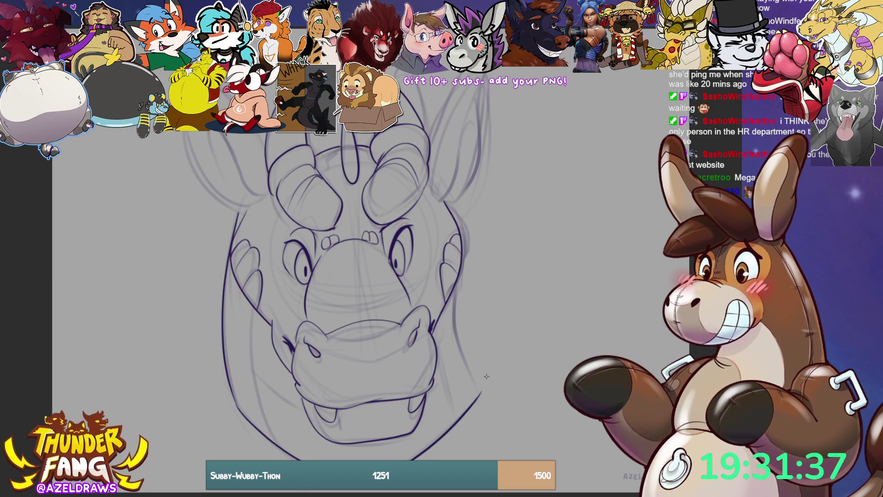
{"action": "mouse_move", "coordinate": [457, 281]}
{"action": "left_mouse_down"}
{"action": "mouse_move", "coordinate": [455, 341]}
{"action": "mouse_move", "coordinate": [481, 395]}
{"action": "left_mouse_up"}
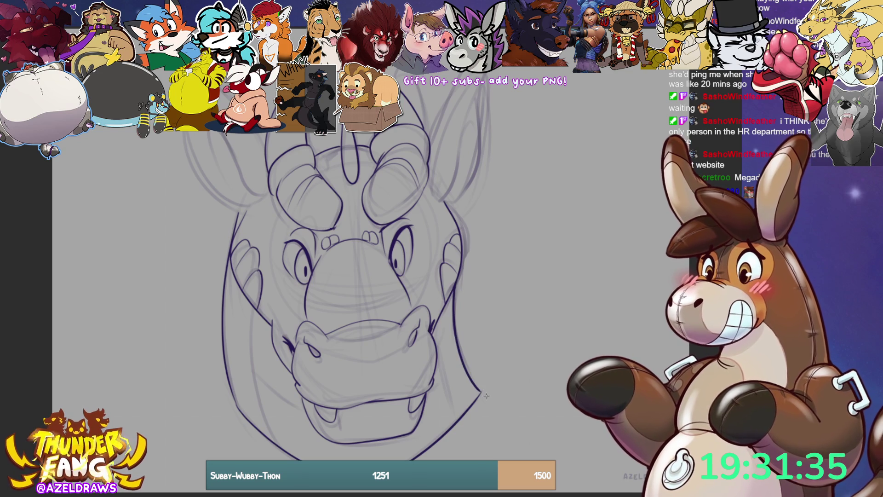
{"action": "mouse_move", "coordinate": [256, 307]}
{"action": "left_mouse_down"}
{"action": "mouse_move", "coordinate": [252, 375]}
{"action": "mouse_move", "coordinate": [262, 425]}
{"action": "mouse_move", "coordinate": [275, 436]}
{"action": "left_mouse_up"}
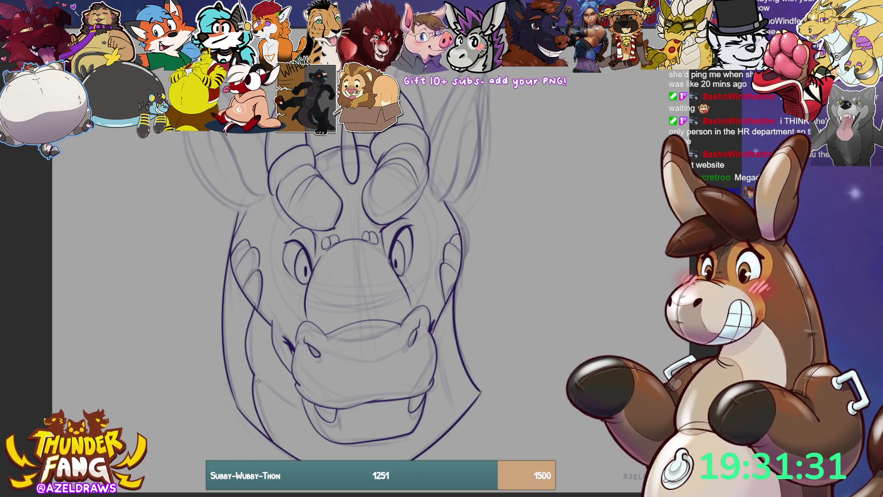
{"action": "left_click_drag", "start_coordinate": [254, 375], "coordinate": [308, 405]}
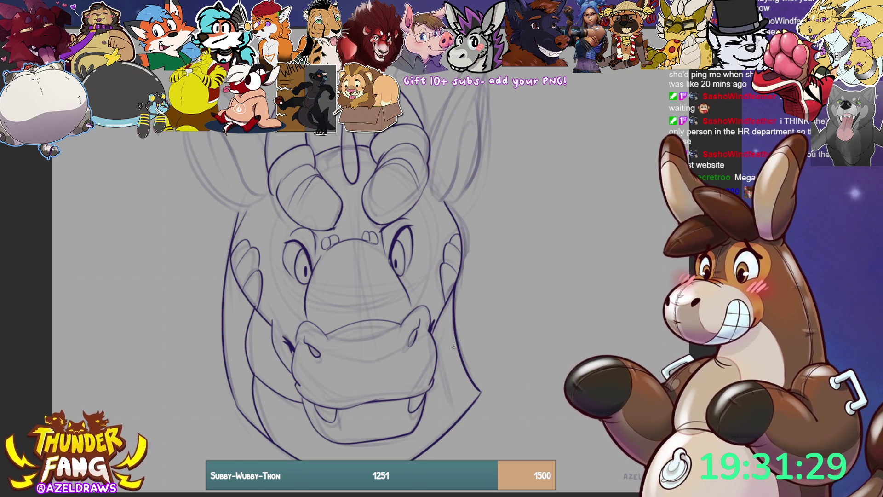
{"action": "left_click_drag", "start_coordinate": [440, 315], "coordinate": [453, 427]}
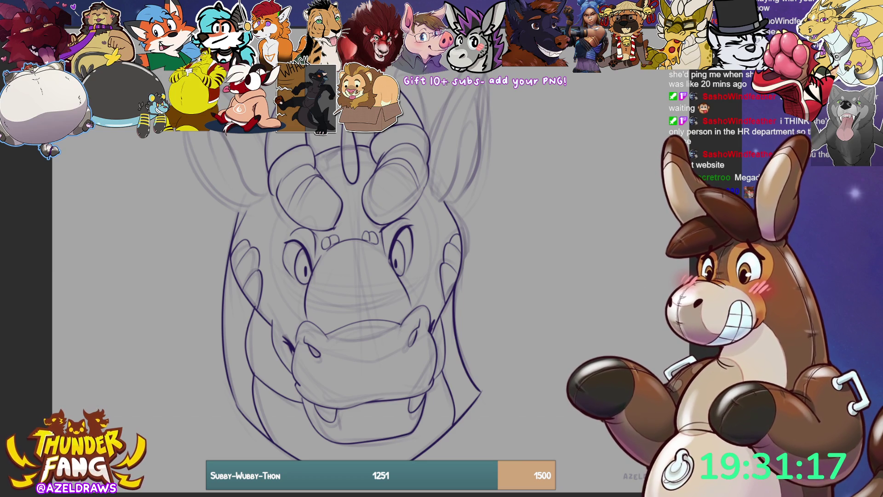
{"action": "left_click_drag", "start_coordinate": [349, 276], "coordinate": [340, 297]}
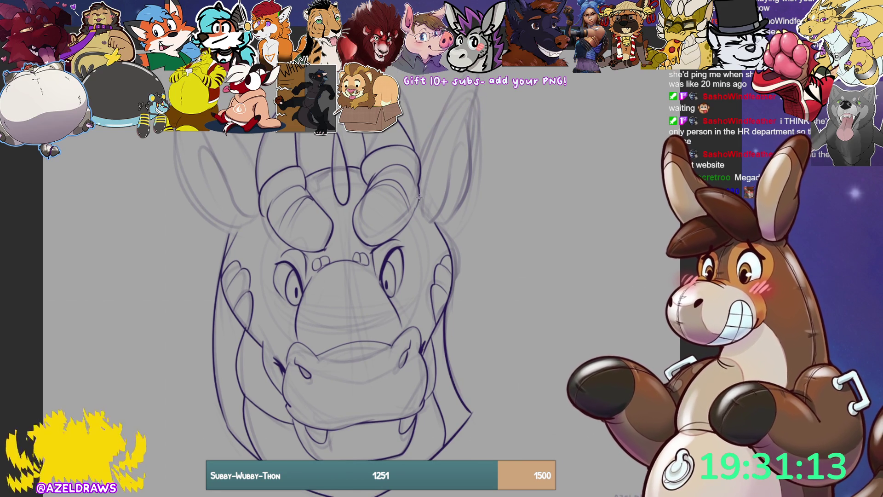
Retrace the right fin's outline and outer edge and add short inner lines.
{"action": "mouse_move", "coordinate": [424, 162]}
{"action": "left_mouse_down"}
{"action": "mouse_move", "coordinate": [473, 73]}
{"action": "mouse_move", "coordinate": [436, 216]}
{"action": "mouse_move", "coordinate": [421, 224]}
{"action": "left_mouse_up"}
{"action": "mouse_move", "coordinate": [470, 104]}
{"action": "left_mouse_down"}
{"action": "mouse_move", "coordinate": [456, 212]}
{"action": "mouse_move", "coordinate": [438, 226]}
{"action": "left_mouse_up"}
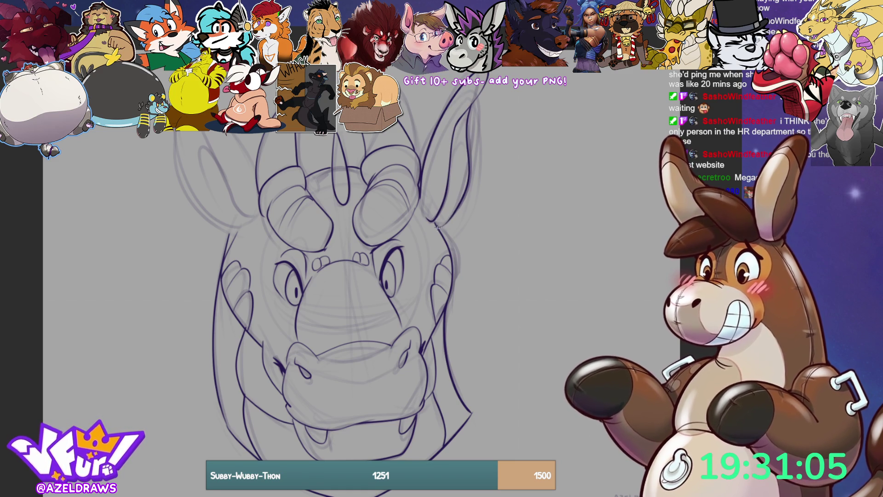
{"action": "left_click_drag", "start_coordinate": [445, 196], "coordinate": [455, 164]}
{"action": "left_click_drag", "start_coordinate": [461, 153], "coordinate": [458, 182]}
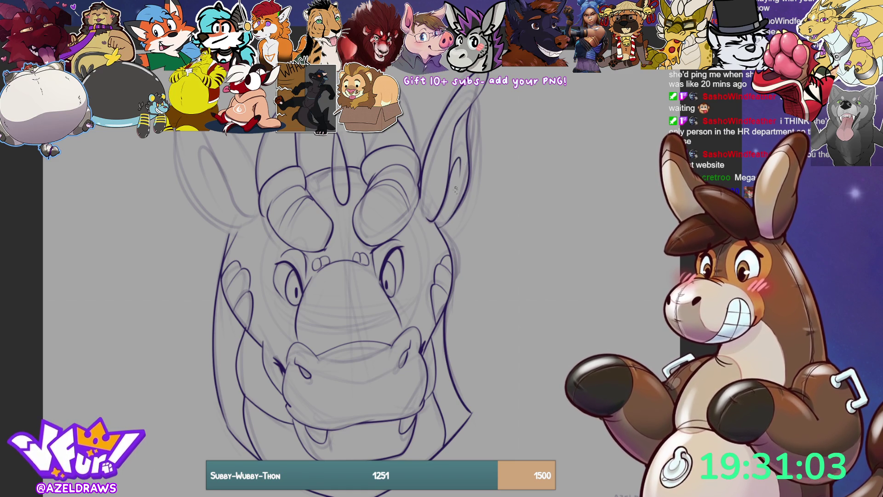
Trace the left fin's outline and outer edge with two inner lines.
{"action": "mouse_move", "coordinate": [206, 131]}
{"action": "left_mouse_down"}
{"action": "mouse_move", "coordinate": [240, 209]}
{"action": "mouse_move", "coordinate": [261, 223]}
{"action": "left_mouse_up"}
{"action": "left_click_drag", "start_coordinate": [254, 171], "coordinate": [235, 135]}
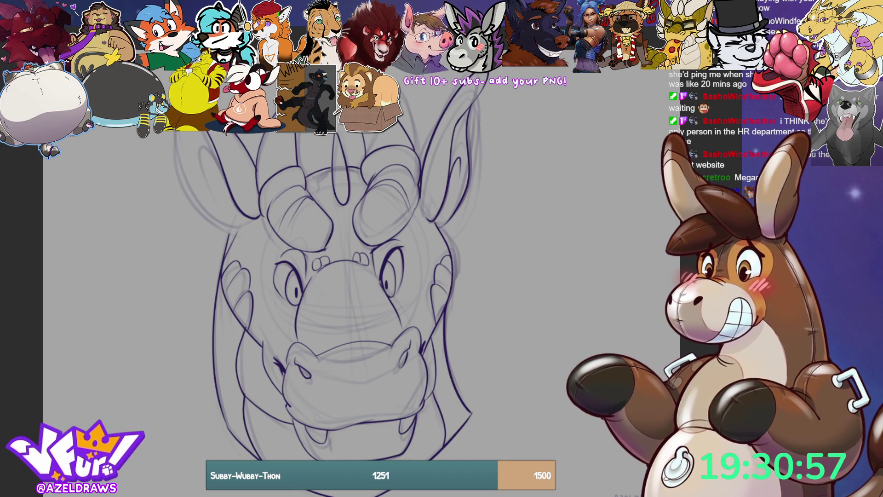
{"action": "mouse_move", "coordinate": [174, 131]}
{"action": "left_mouse_down"}
{"action": "mouse_move", "coordinate": [179, 165]}
{"action": "mouse_move", "coordinate": [239, 238]}
{"action": "left_mouse_up"}
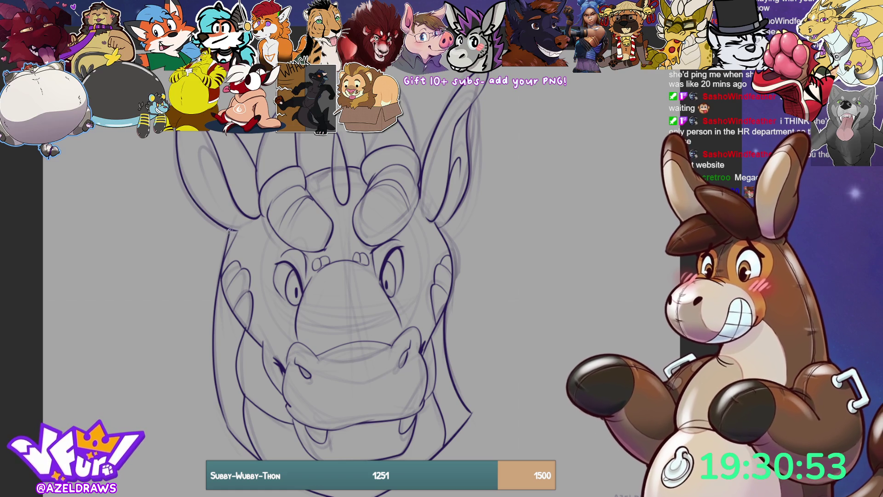
{"action": "mouse_move", "coordinate": [224, 170]}
{"action": "left_mouse_down"}
{"action": "mouse_move", "coordinate": [201, 144]}
{"action": "mouse_move", "coordinate": [197, 178]}
{"action": "left_mouse_up"}
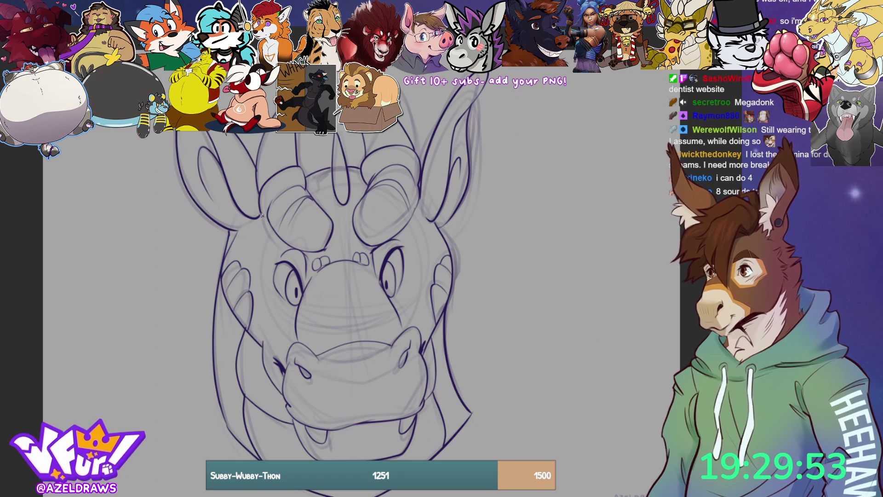
Add a stroke down the left cheek and a faint stroke up the right cheek.
{"action": "left_click_drag", "start_coordinate": [262, 215], "coordinate": [277, 287]}
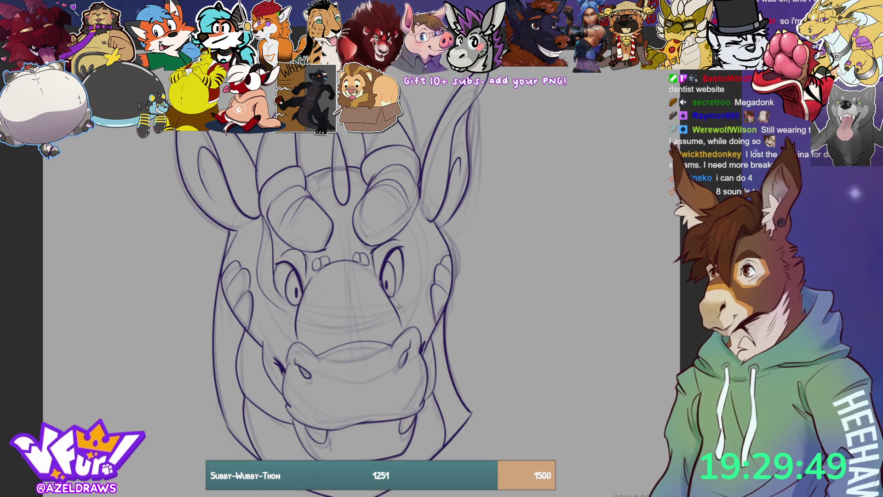
{"action": "mouse_move", "coordinate": [396, 308]}
{"action": "left_mouse_down"}
{"action": "mouse_move", "coordinate": [412, 282]}
{"action": "mouse_move", "coordinate": [419, 201]}
{"action": "mouse_move", "coordinate": [405, 237]}
{"action": "mouse_move", "coordinate": [407, 281]}
{"action": "left_mouse_up"}
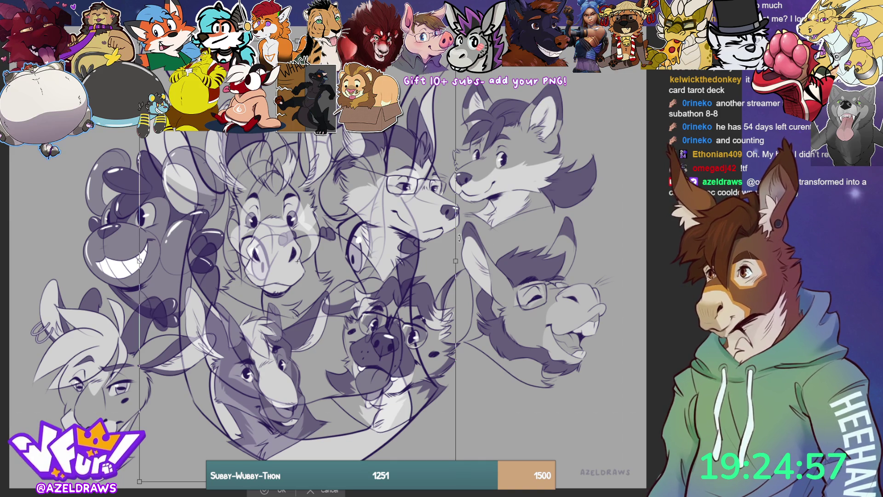
Scale the transformed heads down and move them into the upper left.
{"action": "mouse_move", "coordinate": [456, 481]}
{"action": "left_mouse_down"}
{"action": "mouse_move", "coordinate": [375, 405]}
{"action": "mouse_move", "coordinate": [306, 377]}
{"action": "left_mouse_up"}
{"action": "left_click_drag", "start_coordinate": [223, 261], "coordinate": [99, 156]}
{"action": "left_click_drag", "start_coordinate": [181, 143], "coordinate": [178, 155]}
{"action": "key", "text": "Return"}
Move the next group of heads to the right and confirm the placement.
{"action": "key", "text": "ctrl+t"}
{"action": "mouse_move", "coordinate": [328, 297]}
{"action": "left_mouse_down"}
{"action": "mouse_move", "coordinate": [484, 337]}
{"action": "mouse_move", "coordinate": [159, 165]}
{"action": "mouse_move", "coordinate": [108, 180]}
{"action": "left_mouse_up"}
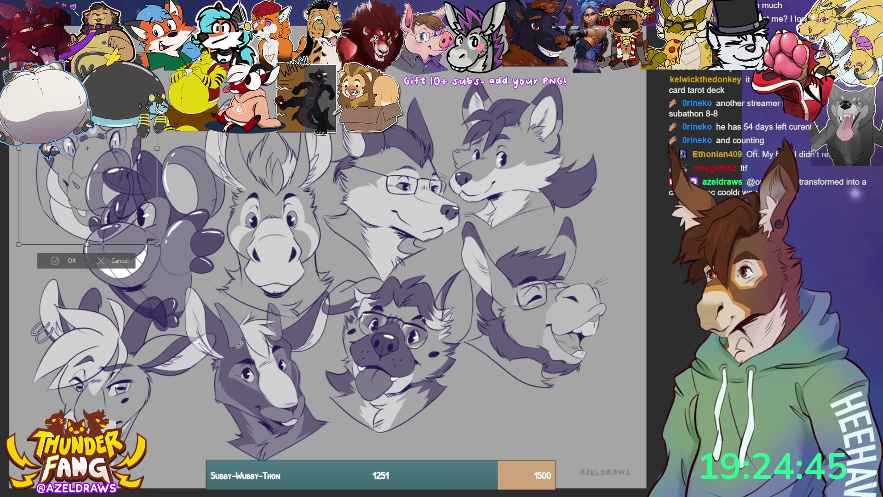
{"action": "left_click", "coordinate": [59, 261]}
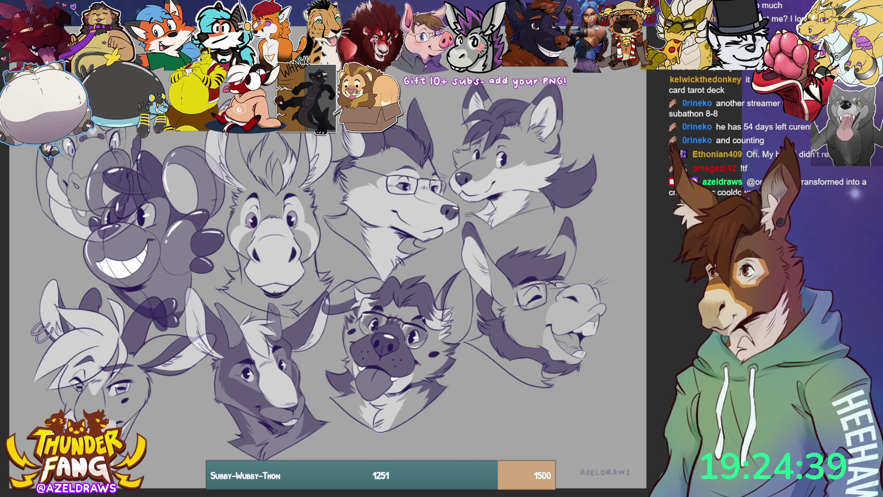
Shift the whole artwork slightly to the right.
{"action": "key", "text": "ctrl+t"}
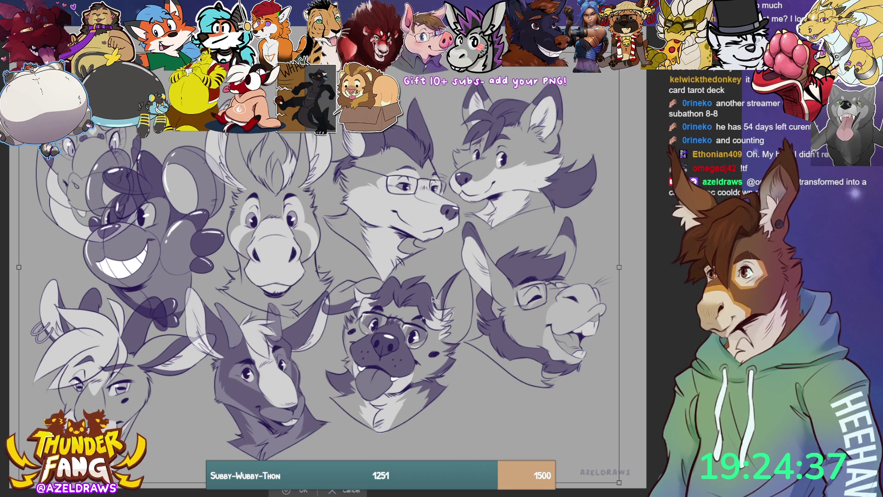
{"action": "left_click_drag", "start_coordinate": [537, 327], "coordinate": [576, 324]}
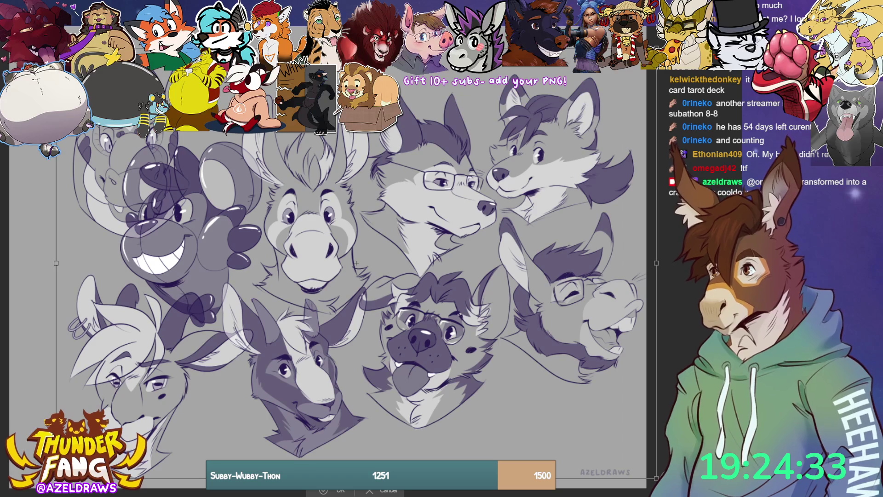
{"action": "key", "text": "Return"}
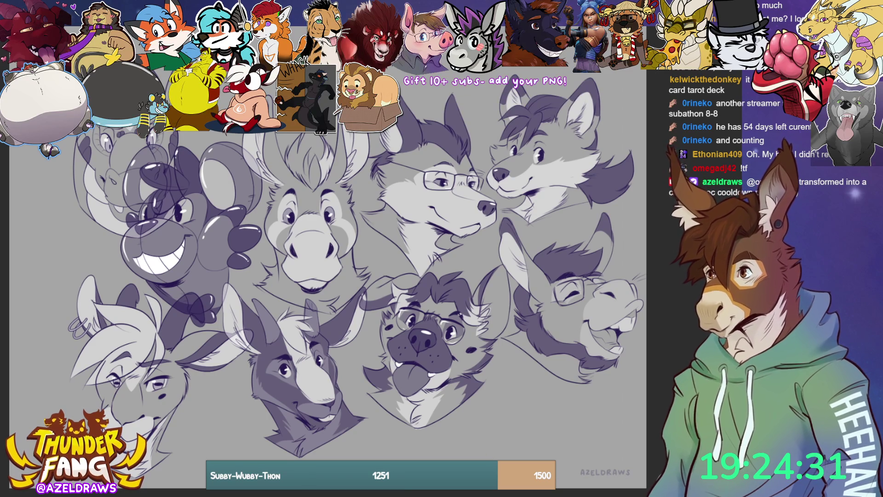
Move the lavender dragon sketch into the top-left corner.
{"action": "key", "text": "ctrl+t"}
{"action": "mouse_move", "coordinate": [108, 212]}
{"action": "left_mouse_down"}
{"action": "mouse_move", "coordinate": [65, 225]}
{"action": "mouse_move", "coordinate": [57, 244]}
{"action": "mouse_move", "coordinate": [58, 233]}
{"action": "left_mouse_up"}
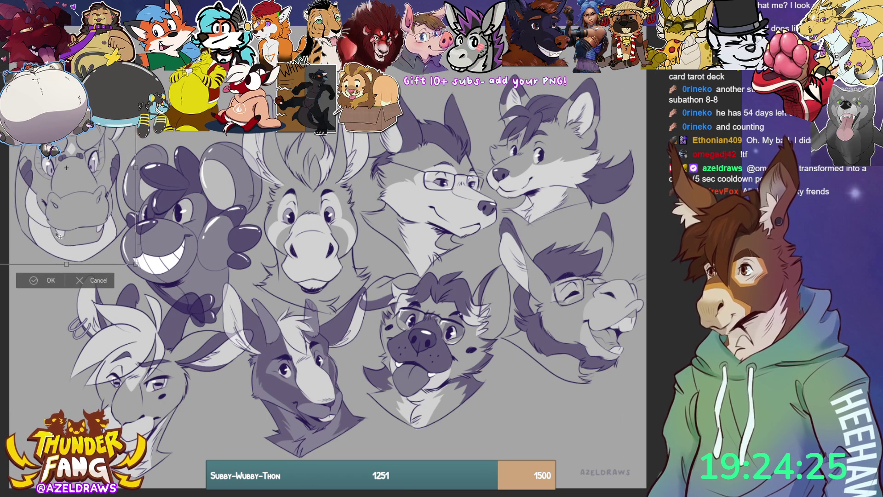
{"action": "left_click", "coordinate": [36, 283]}
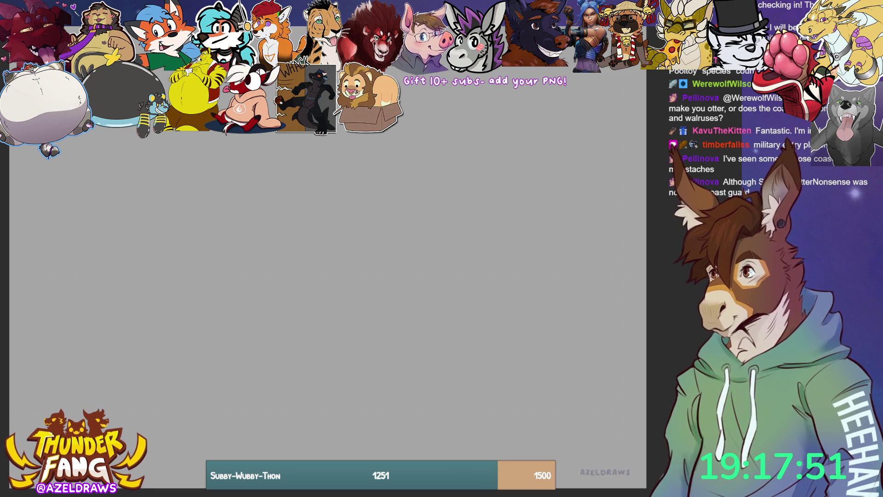
Block in the head circle with a centre line, lower arcs and V-shaped lines below.
{"action": "mouse_move", "coordinate": [395, 166]}
{"action": "left_mouse_down"}
{"action": "mouse_move", "coordinate": [404, 201]}
{"action": "mouse_move", "coordinate": [262, 309]}
{"action": "mouse_move", "coordinate": [396, 258]}
{"action": "left_mouse_up"}
{"action": "mouse_move", "coordinate": [226, 241]}
{"action": "left_mouse_down"}
{"action": "mouse_move", "coordinate": [299, 261]}
{"action": "mouse_move", "coordinate": [391, 200]}
{"action": "mouse_move", "coordinate": [356, 245]}
{"action": "left_mouse_up"}
{"action": "mouse_move", "coordinate": [276, 134]}
{"action": "left_mouse_down"}
{"action": "mouse_move", "coordinate": [281, 285]}
{"action": "mouse_move", "coordinate": [325, 375]}
{"action": "left_mouse_up"}
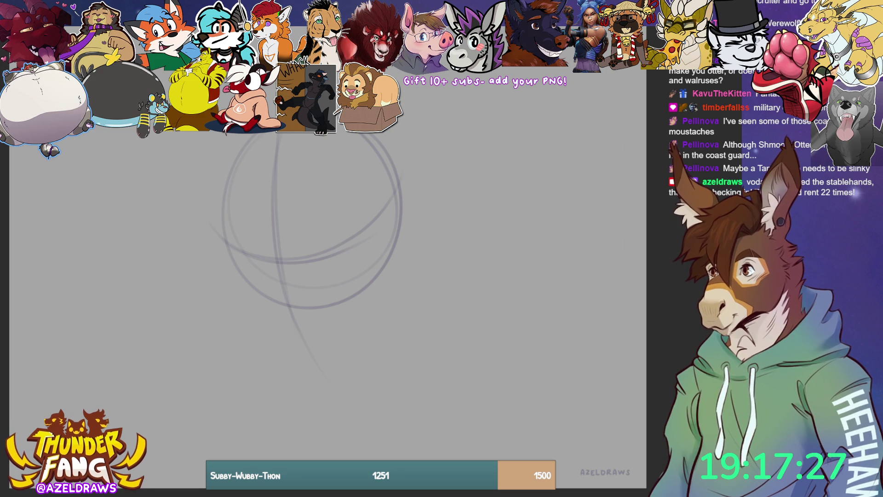
{"action": "mouse_move", "coordinate": [258, 283]}
{"action": "left_mouse_down"}
{"action": "mouse_move", "coordinate": [214, 287]}
{"action": "mouse_move", "coordinate": [254, 278]}
{"action": "mouse_move", "coordinate": [199, 336]}
{"action": "mouse_move", "coordinate": [238, 356]}
{"action": "left_mouse_up"}
{"action": "left_click_drag", "start_coordinate": [191, 317], "coordinate": [276, 375]}
{"action": "left_click_drag", "start_coordinate": [349, 311], "coordinate": [319, 366]}
{"action": "left_click_drag", "start_coordinate": [326, 325], "coordinate": [307, 376]}
{"action": "left_click_drag", "start_coordinate": [322, 302], "coordinate": [317, 347]}
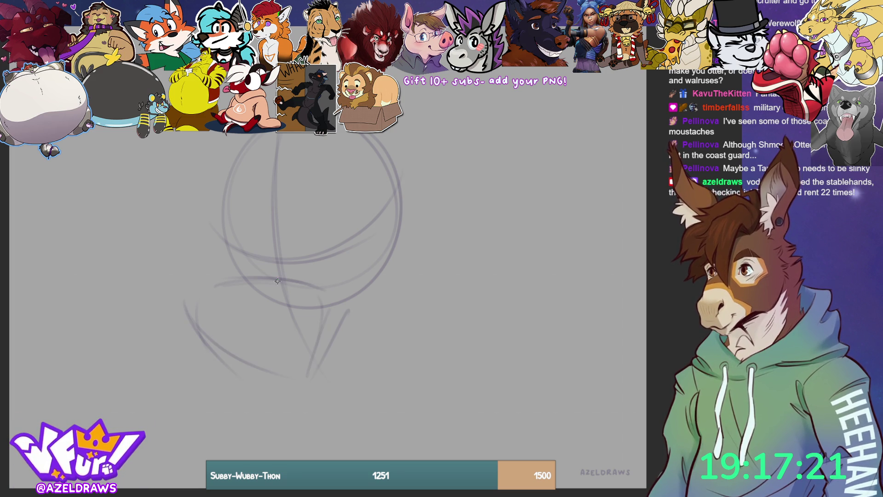
Add diagonal, arched and side strokes and draw the muzzle's bottom edge.
{"action": "mouse_move", "coordinate": [219, 286]}
{"action": "left_mouse_down"}
{"action": "mouse_move", "coordinate": [258, 233]}
{"action": "mouse_move", "coordinate": [311, 241]}
{"action": "left_mouse_up"}
{"action": "left_click_drag", "start_coordinate": [270, 213], "coordinate": [334, 277]}
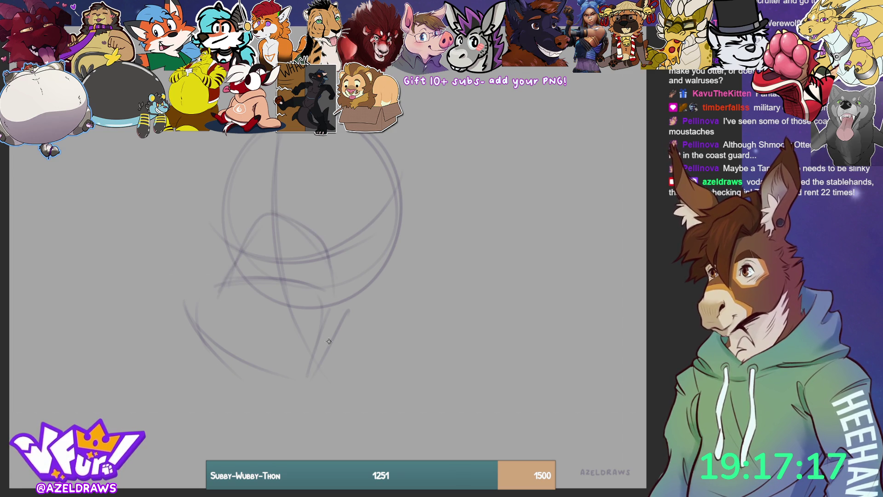
{"action": "left_click_drag", "start_coordinate": [224, 281], "coordinate": [191, 322]}
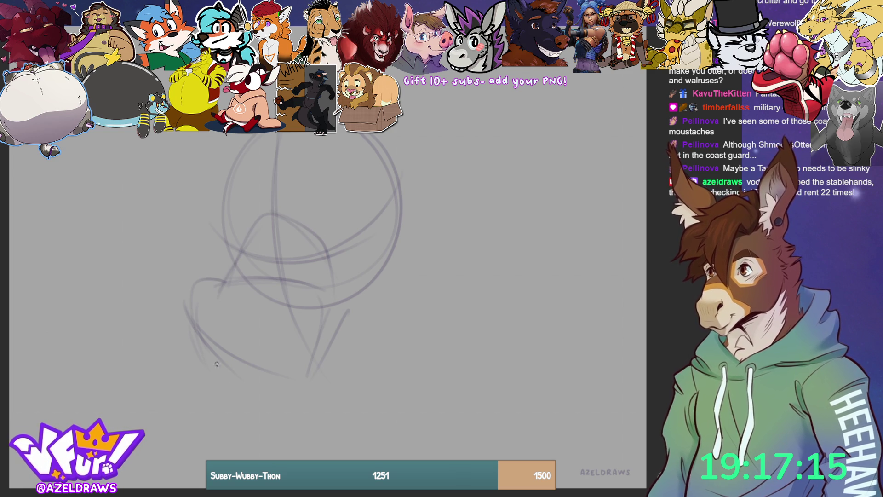
{"action": "mouse_move", "coordinate": [206, 376]}
{"action": "left_mouse_down"}
{"action": "mouse_move", "coordinate": [286, 373]}
{"action": "mouse_move", "coordinate": [317, 383]}
{"action": "mouse_move", "coordinate": [343, 359]}
{"action": "left_mouse_up"}
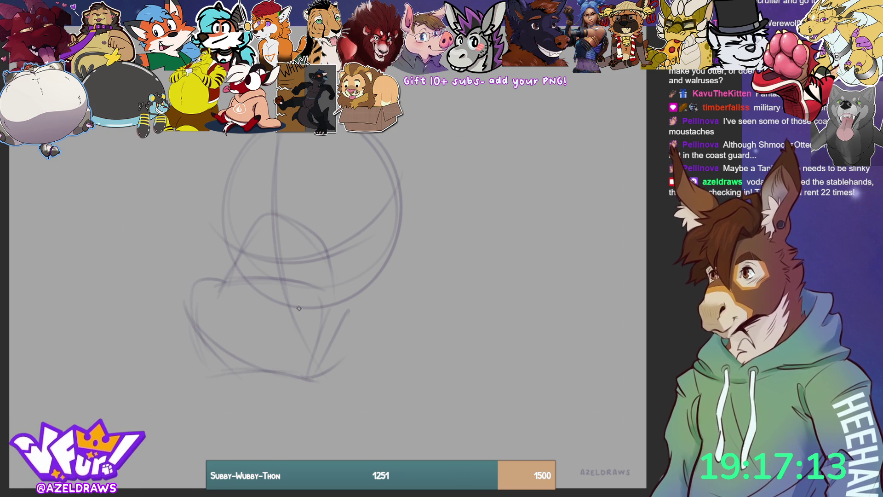
{"action": "mouse_move", "coordinate": [295, 311]}
{"action": "left_mouse_down"}
{"action": "mouse_move", "coordinate": [306, 282]}
{"action": "mouse_move", "coordinate": [329, 307]}
{"action": "mouse_move", "coordinate": [368, 269]}
{"action": "mouse_move", "coordinate": [336, 299]}
{"action": "left_mouse_up"}
{"action": "mouse_move", "coordinate": [364, 264]}
{"action": "left_mouse_down"}
{"action": "mouse_move", "coordinate": [343, 289]}
{"action": "mouse_move", "coordinate": [330, 342]}
{"action": "left_mouse_up"}
{"action": "mouse_move", "coordinate": [342, 294]}
{"action": "left_mouse_down"}
{"action": "mouse_move", "coordinate": [276, 373]}
{"action": "mouse_move", "coordinate": [293, 377]}
{"action": "mouse_move", "coordinate": [197, 355]}
{"action": "mouse_move", "coordinate": [232, 373]}
{"action": "left_mouse_up"}
{"action": "left_click_drag", "start_coordinate": [204, 341], "coordinate": [184, 285]}
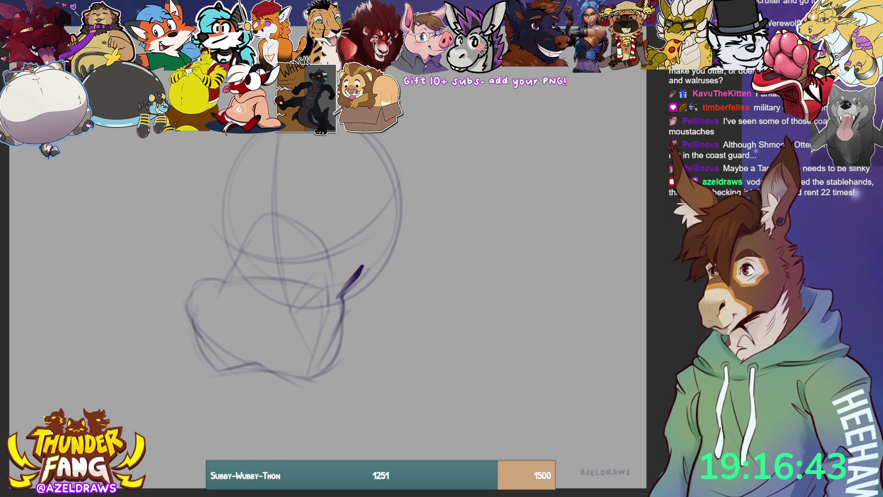
Sketch layered arcs over the snout, an upper brow arc and an eye oval.
{"action": "mouse_move", "coordinate": [211, 282]}
{"action": "left_mouse_down"}
{"action": "mouse_move", "coordinate": [233, 302]}
{"action": "mouse_move", "coordinate": [293, 302]}
{"action": "left_mouse_up"}
{"action": "mouse_move", "coordinate": [225, 288]}
{"action": "left_mouse_down"}
{"action": "mouse_move", "coordinate": [240, 260]}
{"action": "mouse_move", "coordinate": [275, 237]}
{"action": "mouse_move", "coordinate": [297, 288]}
{"action": "mouse_move", "coordinate": [276, 208]}
{"action": "mouse_move", "coordinate": [303, 240]}
{"action": "left_mouse_up"}
{"action": "left_click_drag", "start_coordinate": [257, 216], "coordinate": [305, 246]}
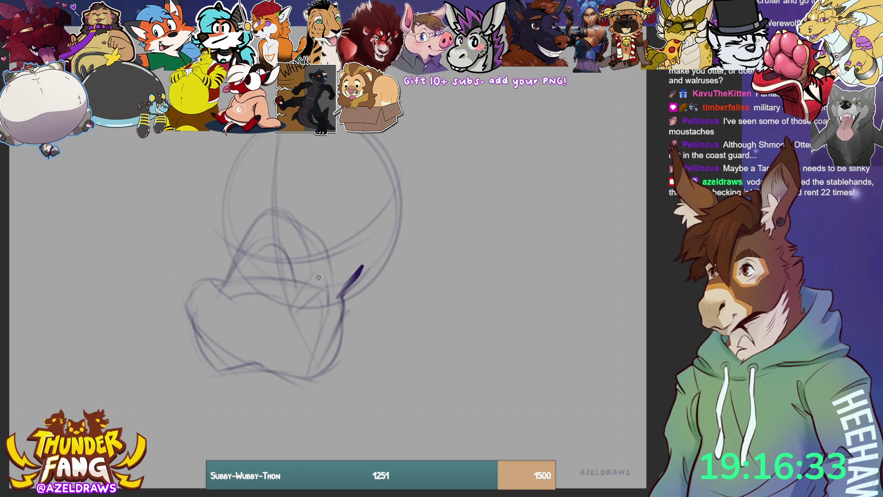
{"action": "mouse_move", "coordinate": [291, 216]}
{"action": "left_mouse_down"}
{"action": "mouse_move", "coordinate": [309, 282]}
{"action": "mouse_move", "coordinate": [242, 235]}
{"action": "mouse_move", "coordinate": [230, 288]}
{"action": "mouse_move", "coordinate": [276, 262]}
{"action": "left_mouse_up"}
{"action": "mouse_move", "coordinate": [256, 223]}
{"action": "left_mouse_down"}
{"action": "mouse_move", "coordinate": [271, 187]}
{"action": "mouse_move", "coordinate": [301, 228]}
{"action": "left_mouse_up"}
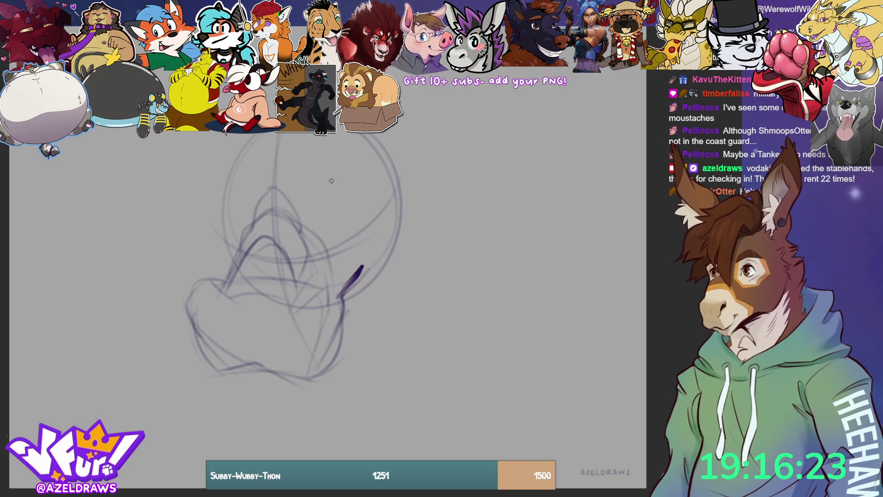
{"action": "left_click_drag", "start_coordinate": [311, 220], "coordinate": [313, 246]}
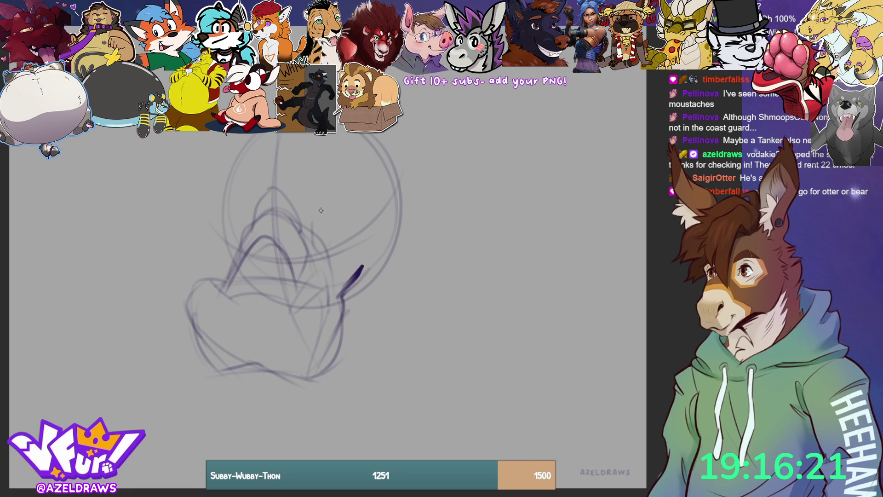
{"action": "mouse_move", "coordinate": [328, 225]}
{"action": "left_mouse_down"}
{"action": "mouse_move", "coordinate": [310, 217]}
{"action": "mouse_move", "coordinate": [334, 235]}
{"action": "mouse_move", "coordinate": [328, 213]}
{"action": "mouse_move", "coordinate": [336, 219]}
{"action": "left_mouse_up"}
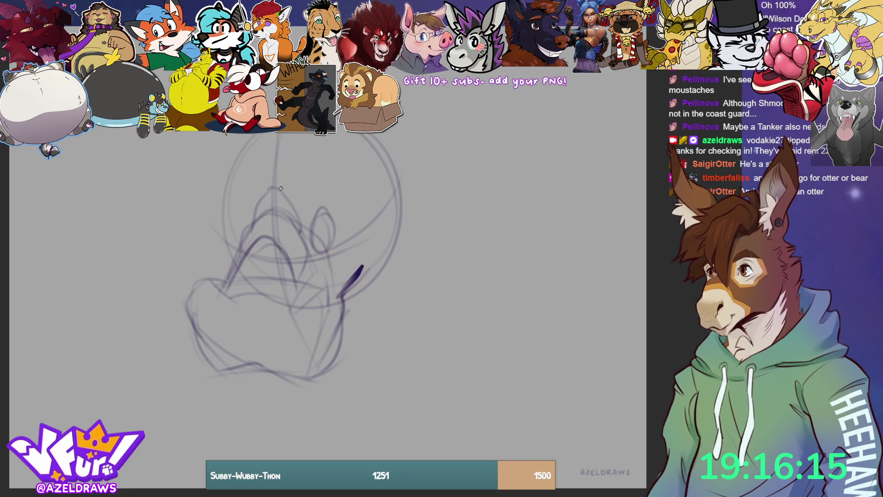
Draw an arched brow over the eye, darken the eye oval and fill its pupil.
{"action": "mouse_move", "coordinate": [293, 191]}
{"action": "left_mouse_down"}
{"action": "mouse_move", "coordinate": [304, 221]}
{"action": "mouse_move", "coordinate": [363, 192]}
{"action": "left_mouse_up"}
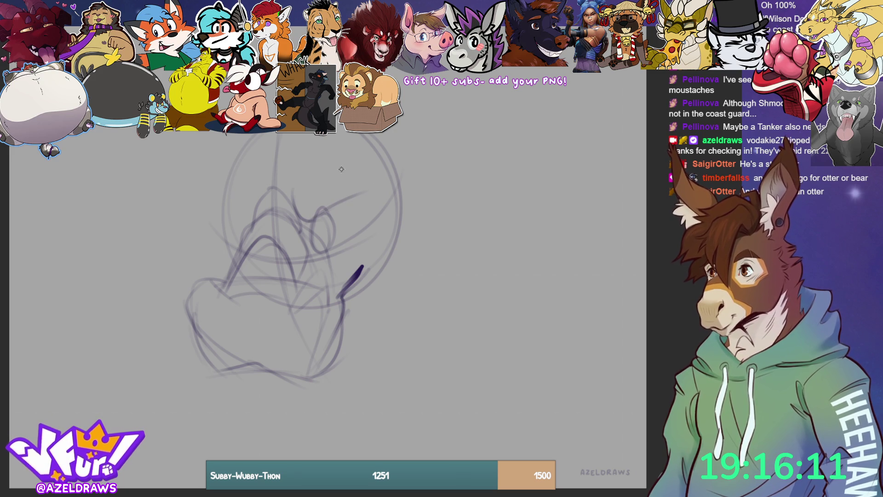
{"action": "mouse_move", "coordinate": [295, 194]}
{"action": "left_mouse_down"}
{"action": "mouse_move", "coordinate": [339, 156]}
{"action": "mouse_move", "coordinate": [371, 169]}
{"action": "left_mouse_up"}
{"action": "left_click_drag", "start_coordinate": [328, 210], "coordinate": [316, 244]}
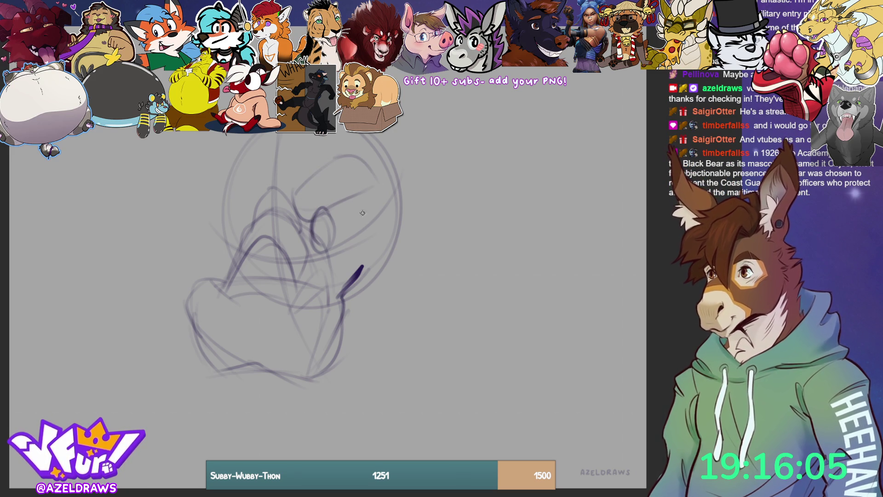
{"action": "left_click_drag", "start_coordinate": [363, 214], "coordinate": [364, 237]}
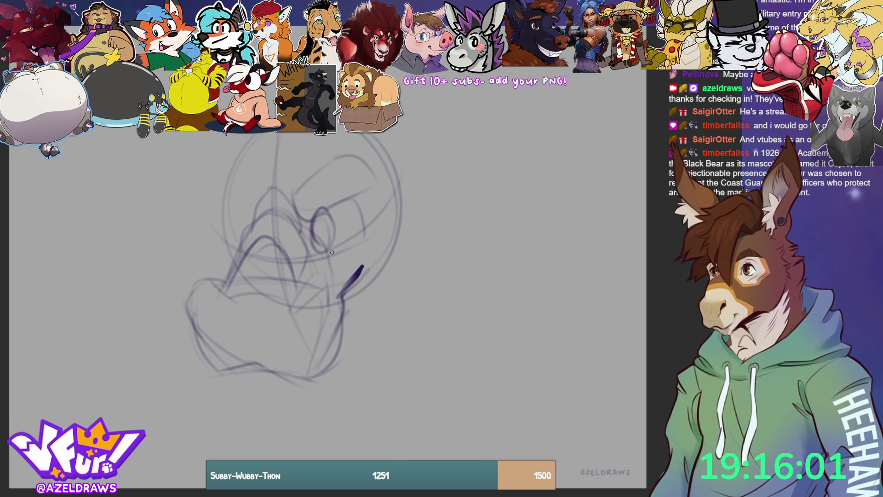
{"action": "mouse_move", "coordinate": [345, 245]}
{"action": "left_mouse_down"}
{"action": "mouse_move", "coordinate": [385, 220]}
{"action": "mouse_move", "coordinate": [389, 257]}
{"action": "left_mouse_up"}
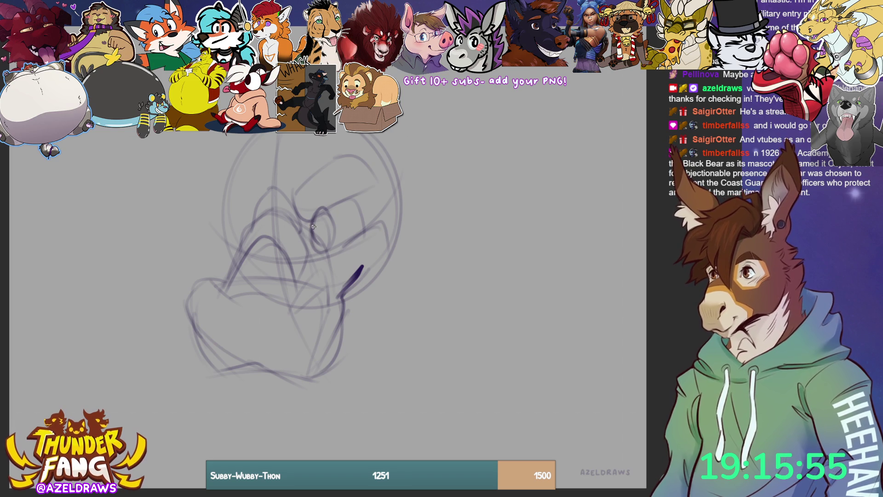
{"action": "mouse_move", "coordinate": [318, 234]}
{"action": "left_mouse_down"}
{"action": "mouse_move", "coordinate": [320, 220]}
{"action": "mouse_move", "coordinate": [321, 235]}
{"action": "left_mouse_up"}
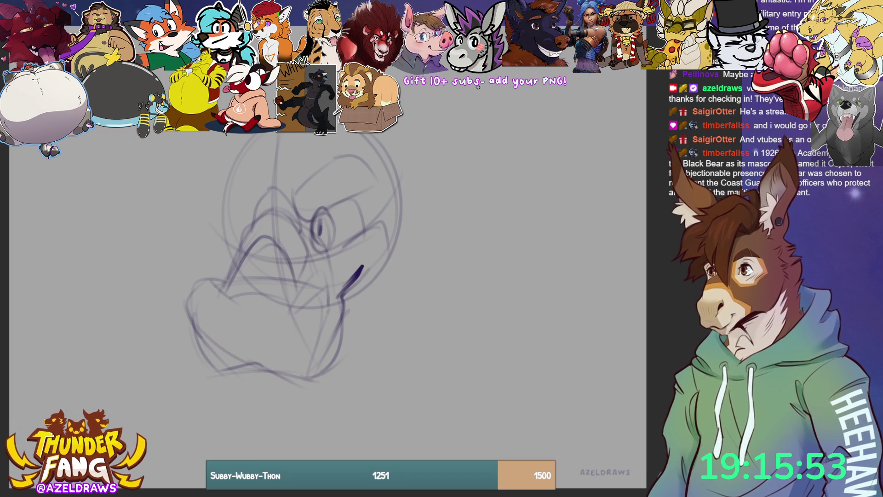
Outline the second eye and a left crest, then firm up the snout outline.
{"action": "left_click_drag", "start_coordinate": [248, 231], "coordinate": [239, 220]}
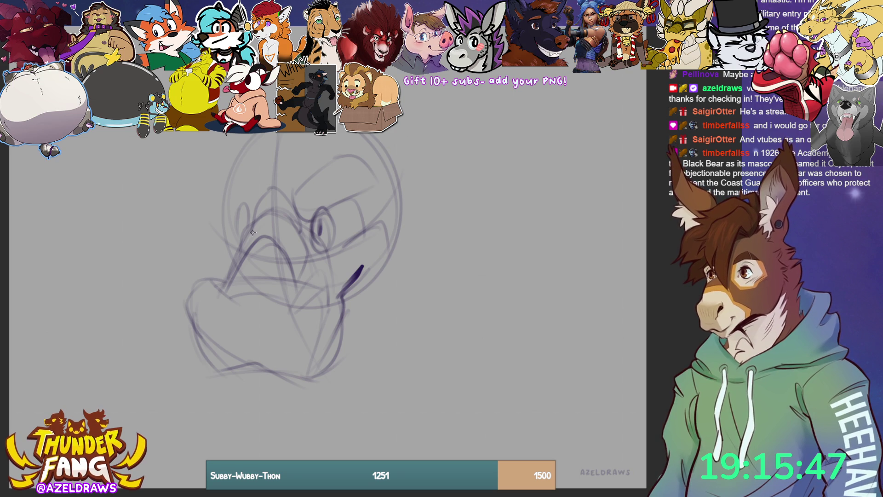
{"action": "mouse_move", "coordinate": [219, 174]}
{"action": "left_mouse_down"}
{"action": "mouse_move", "coordinate": [252, 209]}
{"action": "mouse_move", "coordinate": [265, 186]}
{"action": "mouse_move", "coordinate": [234, 149]}
{"action": "mouse_move", "coordinate": [225, 189]}
{"action": "left_mouse_up"}
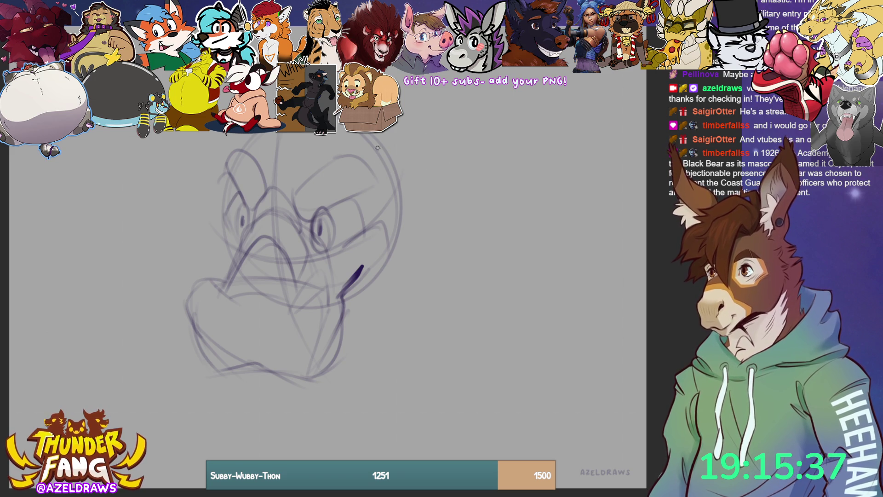
{"action": "mouse_move", "coordinate": [254, 225]}
{"action": "left_mouse_down"}
{"action": "mouse_move", "coordinate": [230, 290]}
{"action": "mouse_move", "coordinate": [280, 295]}
{"action": "left_mouse_up"}
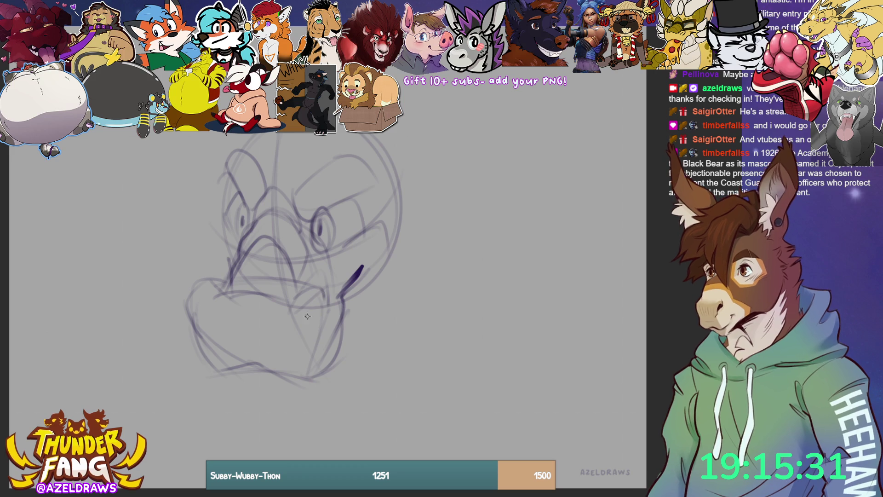
{"action": "left_click_drag", "start_coordinate": [310, 307], "coordinate": [302, 324]}
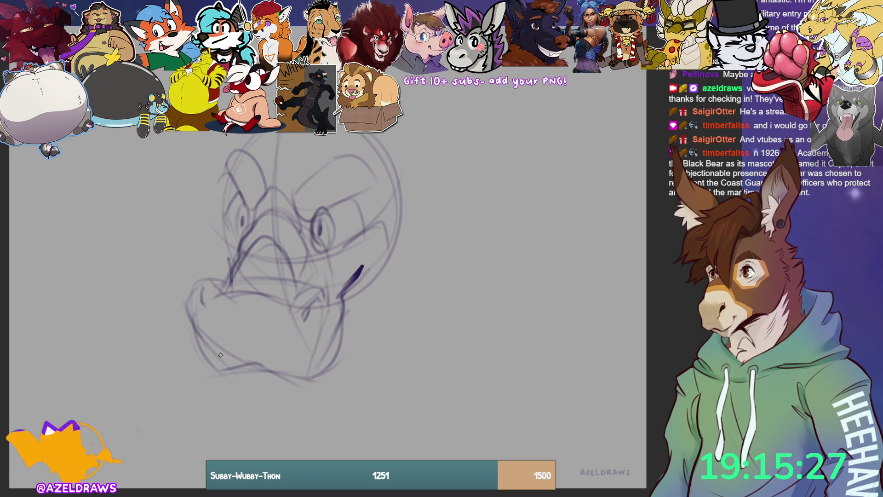
{"action": "mouse_move", "coordinate": [201, 289]}
{"action": "left_mouse_down"}
{"action": "mouse_move", "coordinate": [197, 323]}
{"action": "mouse_move", "coordinate": [213, 374]}
{"action": "mouse_move", "coordinate": [202, 372]}
{"action": "mouse_move", "coordinate": [269, 370]}
{"action": "mouse_move", "coordinate": [309, 385]}
{"action": "left_mouse_up"}
Ink the bottom jaw line and sketch two fangs hanging below it.
{"action": "left_click_drag", "start_coordinate": [255, 368], "coordinate": [325, 379]}
{"action": "left_click_drag", "start_coordinate": [223, 366], "coordinate": [295, 380]}
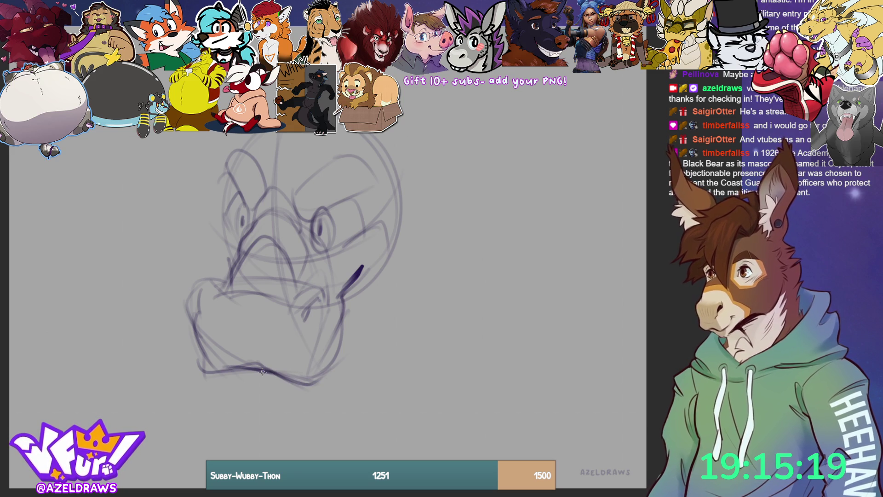
{"action": "mouse_move", "coordinate": [209, 374]}
{"action": "left_mouse_down"}
{"action": "mouse_move", "coordinate": [230, 410]}
{"action": "mouse_move", "coordinate": [229, 402]}
{"action": "left_mouse_up"}
{"action": "mouse_move", "coordinate": [297, 386]}
{"action": "left_mouse_down"}
{"action": "mouse_move", "coordinate": [307, 410]}
{"action": "mouse_move", "coordinate": [316, 391]}
{"action": "left_mouse_up"}
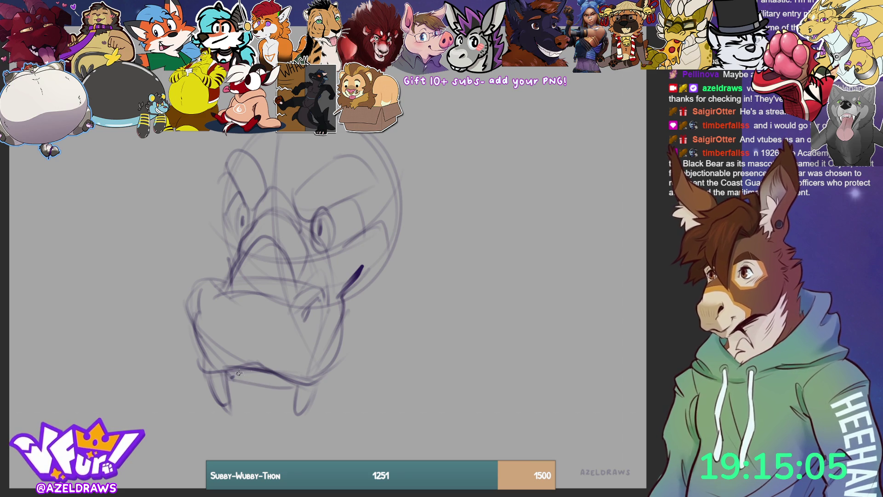
Redraw the lower jaw stroke after an undo, then sketch the lower jaw curve and right side.
{"action": "left_click_drag", "start_coordinate": [233, 376], "coordinate": [260, 380]}
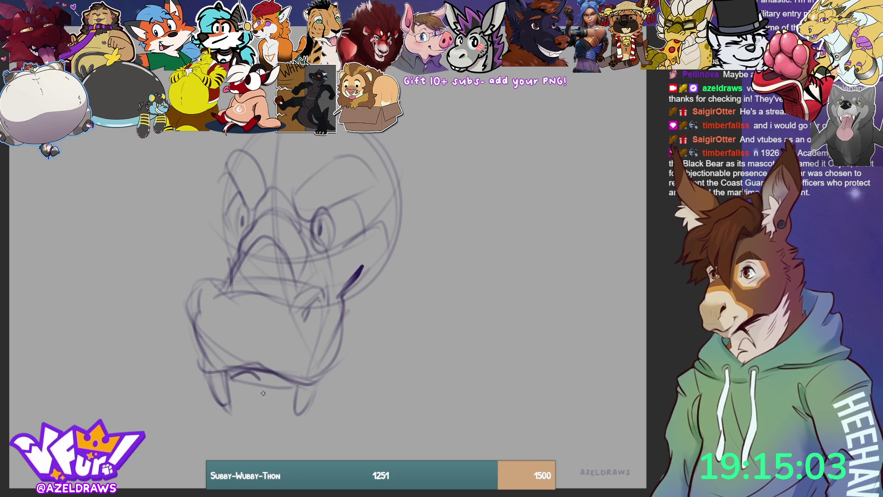
{"action": "key", "text": "ctrl+z"}
{"action": "left_click_drag", "start_coordinate": [226, 378], "coordinate": [291, 388]}
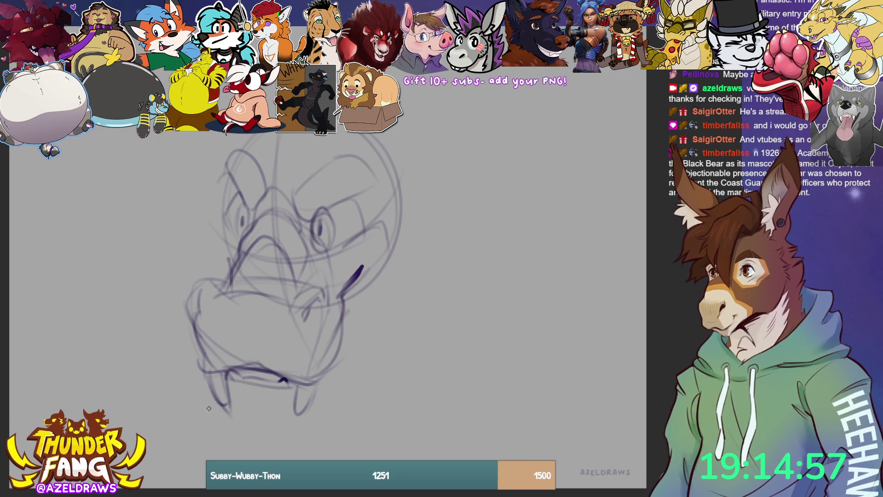
{"action": "mouse_move", "coordinate": [210, 401]}
{"action": "left_mouse_down"}
{"action": "mouse_move", "coordinate": [249, 445]}
{"action": "mouse_move", "coordinate": [276, 459]}
{"action": "mouse_move", "coordinate": [306, 425]}
{"action": "mouse_move", "coordinate": [321, 381]}
{"action": "mouse_move", "coordinate": [338, 398]}
{"action": "mouse_move", "coordinate": [323, 416]}
{"action": "left_mouse_up"}
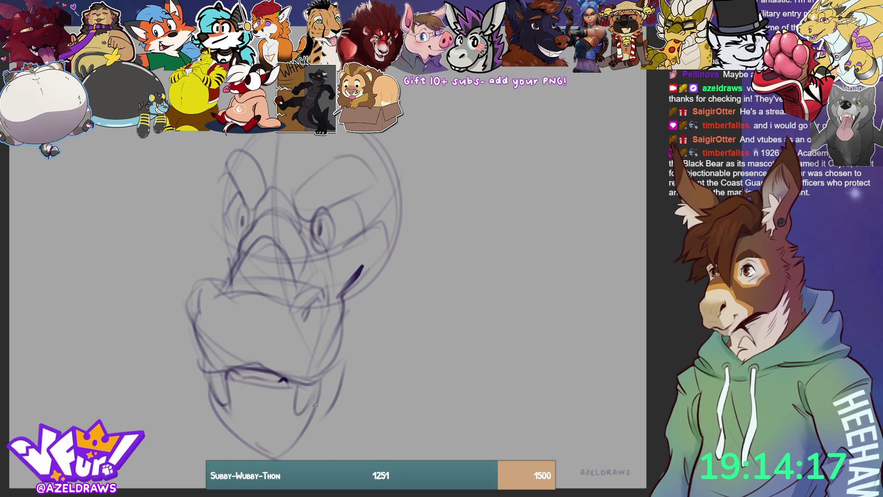
{"action": "mouse_move", "coordinate": [322, 416]}
{"action": "left_mouse_down"}
{"action": "mouse_move", "coordinate": [348, 368]}
{"action": "mouse_move", "coordinate": [352, 341]}
{"action": "mouse_move", "coordinate": [338, 354]}
{"action": "mouse_move", "coordinate": [357, 309]}
{"action": "mouse_move", "coordinate": [393, 279]}
{"action": "left_mouse_up"}
Sketch and darken the head's side contours and a fin curve on the right.
{"action": "left_click_drag", "start_coordinate": [349, 320], "coordinate": [405, 266]}
{"action": "left_click_drag", "start_coordinate": [218, 264], "coordinate": [227, 276]}
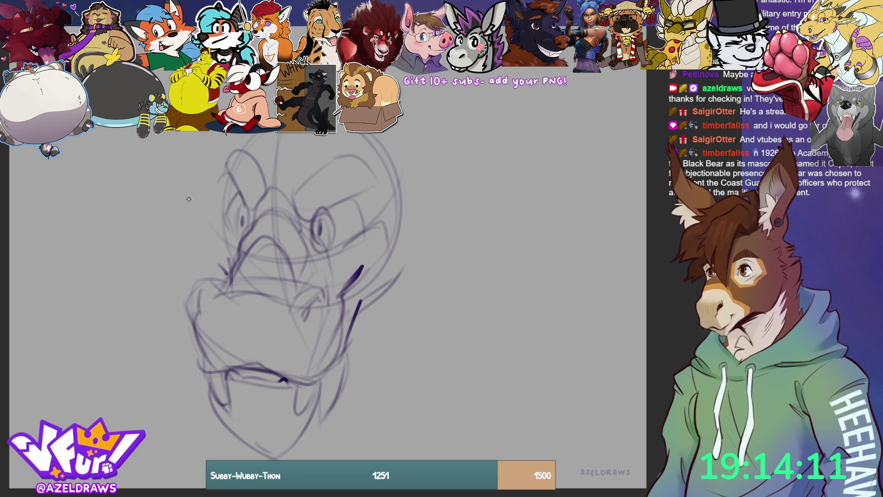
{"action": "left_click_drag", "start_coordinate": [221, 198], "coordinate": [197, 267]}
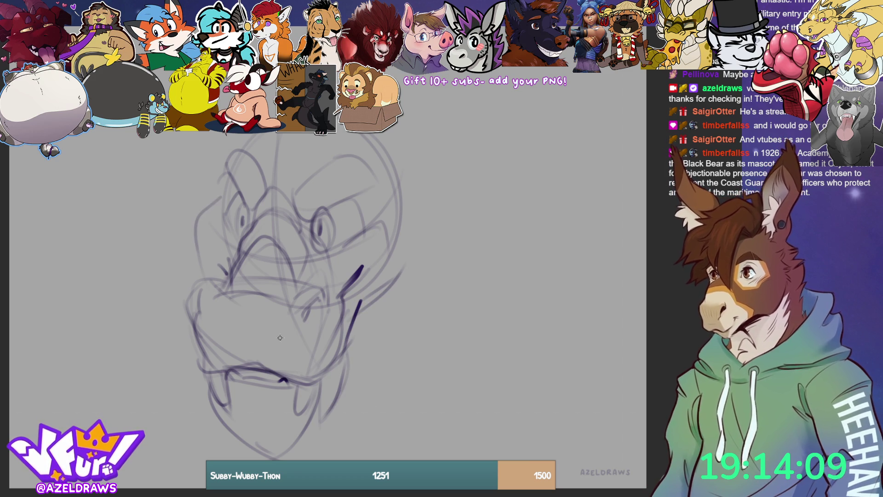
{"action": "left_click_drag", "start_coordinate": [221, 191], "coordinate": [183, 234]}
{"action": "mouse_move", "coordinate": [397, 175]}
{"action": "left_mouse_down"}
{"action": "mouse_move", "coordinate": [440, 242]}
{"action": "mouse_move", "coordinate": [371, 322]}
{"action": "mouse_move", "coordinate": [424, 260]}
{"action": "mouse_move", "coordinate": [401, 288]}
{"action": "left_mouse_up"}
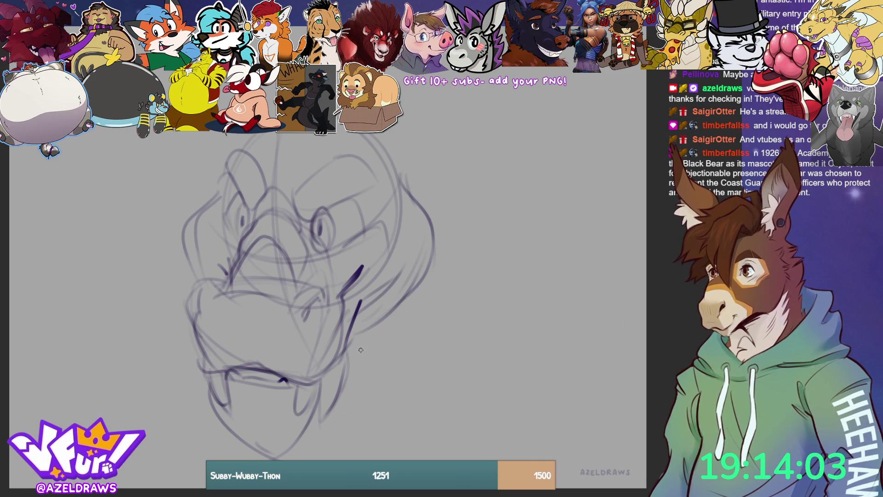
{"action": "mouse_move", "coordinate": [355, 332]}
{"action": "left_mouse_down"}
{"action": "mouse_move", "coordinate": [427, 273]}
{"action": "mouse_move", "coordinate": [433, 245]}
{"action": "left_mouse_up"}
{"action": "left_click_drag", "start_coordinate": [376, 316], "coordinate": [337, 377]}
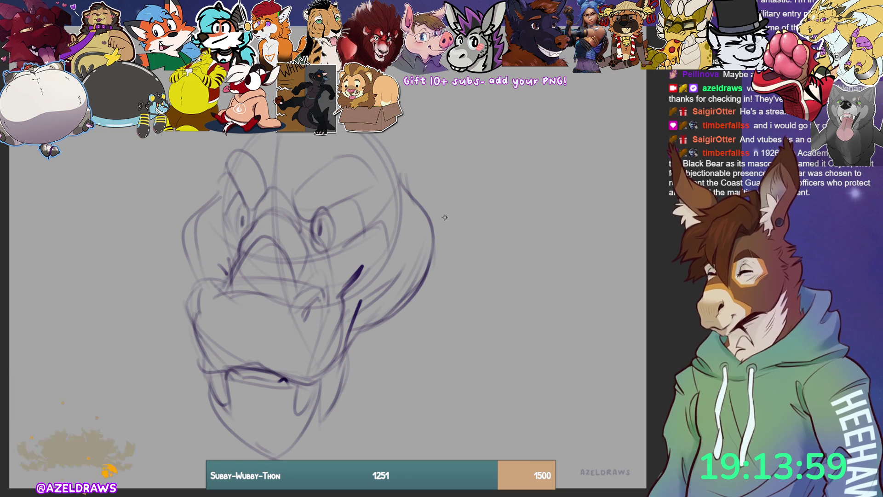
Draw a pointed ear at the head's upper right, redrawing it after an undo.
{"action": "mouse_move", "coordinate": [412, 199]}
{"action": "left_mouse_down"}
{"action": "mouse_move", "coordinate": [416, 217]}
{"action": "mouse_move", "coordinate": [456, 205]}
{"action": "mouse_move", "coordinate": [469, 177]}
{"action": "left_mouse_up"}
{"action": "mouse_move", "coordinate": [407, 190]}
{"action": "left_mouse_down"}
{"action": "mouse_move", "coordinate": [471, 162]}
{"action": "mouse_move", "coordinate": [461, 191]}
{"action": "left_mouse_up"}
{"action": "left_click_drag", "start_coordinate": [465, 160], "coordinate": [405, 191]}
{"action": "key", "text": "ctrl+z"}
{"action": "key", "text": "ctrl+z"}
{"action": "key", "text": "ctrl+z"}
{"action": "mouse_move", "coordinate": [408, 186]}
{"action": "left_mouse_down"}
{"action": "mouse_move", "coordinate": [405, 212]}
{"action": "mouse_move", "coordinate": [423, 221]}
{"action": "mouse_move", "coordinate": [437, 162]}
{"action": "mouse_move", "coordinate": [477, 163]}
{"action": "left_mouse_up"}
Finish the ear with a sweeping line, then sketch the dark jaw line and right fin.
{"action": "mouse_move", "coordinate": [421, 216]}
{"action": "left_mouse_down"}
{"action": "mouse_move", "coordinate": [460, 200]}
{"action": "mouse_move", "coordinate": [483, 161]}
{"action": "left_mouse_up"}
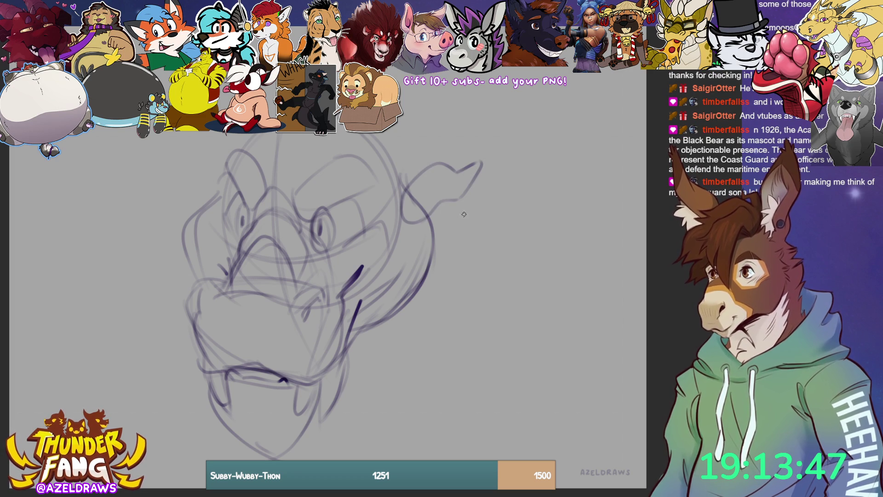
{"action": "mouse_move", "coordinate": [430, 229]}
{"action": "left_mouse_down"}
{"action": "mouse_move", "coordinate": [412, 263]}
{"action": "mouse_move", "coordinate": [483, 215]}
{"action": "mouse_move", "coordinate": [469, 249]}
{"action": "left_mouse_up"}
{"action": "mouse_move", "coordinate": [420, 265]}
{"action": "left_mouse_down"}
{"action": "mouse_move", "coordinate": [458, 250]}
{"action": "mouse_move", "coordinate": [483, 217]}
{"action": "mouse_move", "coordinate": [469, 240]}
{"action": "left_mouse_up"}
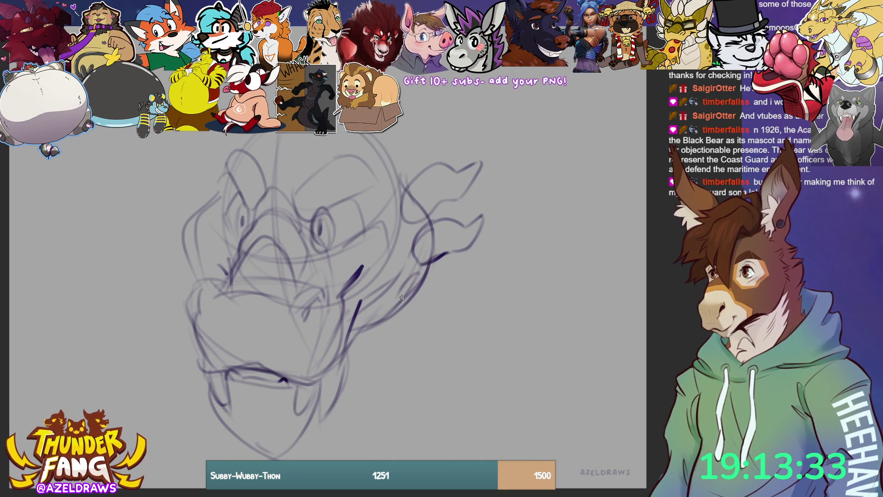
{"action": "mouse_move", "coordinate": [418, 273]}
{"action": "left_mouse_down"}
{"action": "mouse_move", "coordinate": [407, 301]}
{"action": "mouse_move", "coordinate": [433, 281]}
{"action": "mouse_move", "coordinate": [431, 311]}
{"action": "left_mouse_up"}
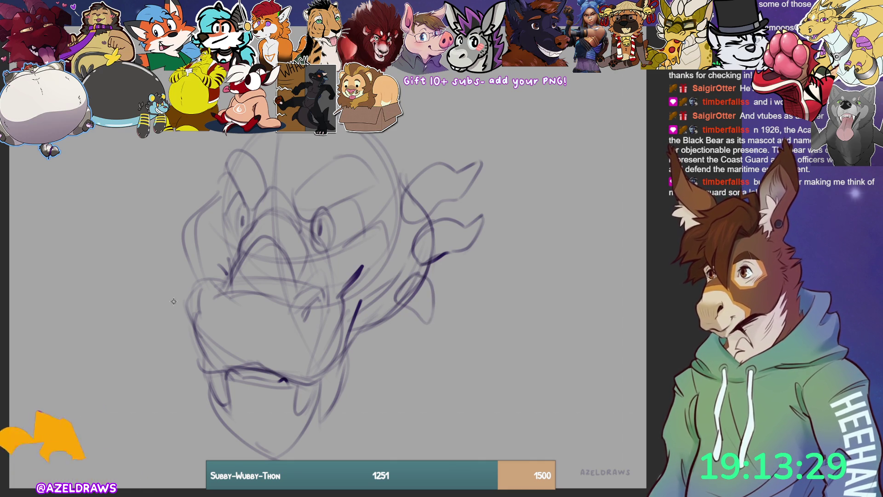
Add looping fins and crests on the left, right-jaw curves, and spiky top crests.
{"action": "mouse_move", "coordinate": [184, 249]}
{"action": "left_mouse_down"}
{"action": "mouse_move", "coordinate": [171, 276]}
{"action": "mouse_move", "coordinate": [193, 280]}
{"action": "left_mouse_up"}
{"action": "mouse_move", "coordinate": [193, 216]}
{"action": "left_mouse_down"}
{"action": "mouse_move", "coordinate": [165, 205]}
{"action": "mouse_move", "coordinate": [184, 247]}
{"action": "left_mouse_up"}
{"action": "mouse_move", "coordinate": [218, 196]}
{"action": "left_mouse_down"}
{"action": "mouse_move", "coordinate": [205, 161]}
{"action": "mouse_move", "coordinate": [189, 209]}
{"action": "left_mouse_up"}
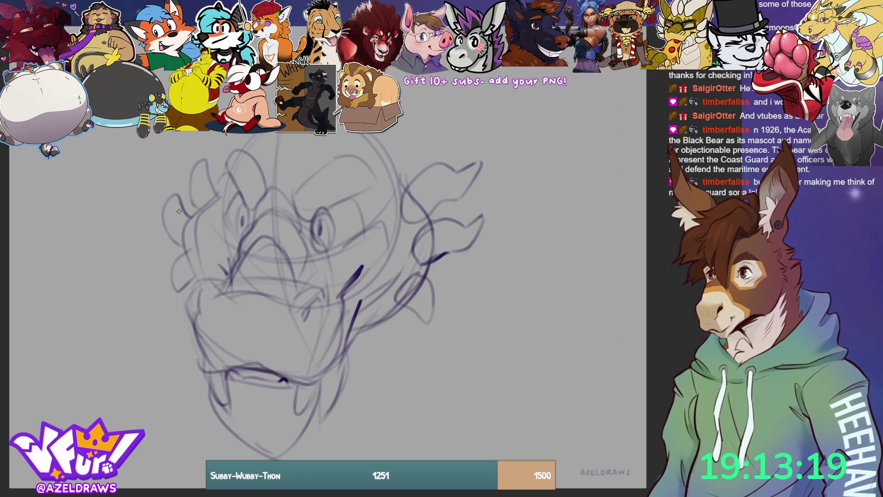
{"action": "mouse_move", "coordinate": [177, 211]}
{"action": "left_mouse_down"}
{"action": "mouse_move", "coordinate": [193, 216]}
{"action": "mouse_move", "coordinate": [162, 237]}
{"action": "mouse_move", "coordinate": [179, 250]}
{"action": "mouse_move", "coordinate": [184, 210]}
{"action": "left_mouse_up"}
{"action": "mouse_move", "coordinate": [192, 159]}
{"action": "left_mouse_down"}
{"action": "mouse_move", "coordinate": [187, 176]}
{"action": "mouse_move", "coordinate": [193, 167]}
{"action": "mouse_move", "coordinate": [216, 198]}
{"action": "mouse_move", "coordinate": [224, 180]}
{"action": "left_mouse_up"}
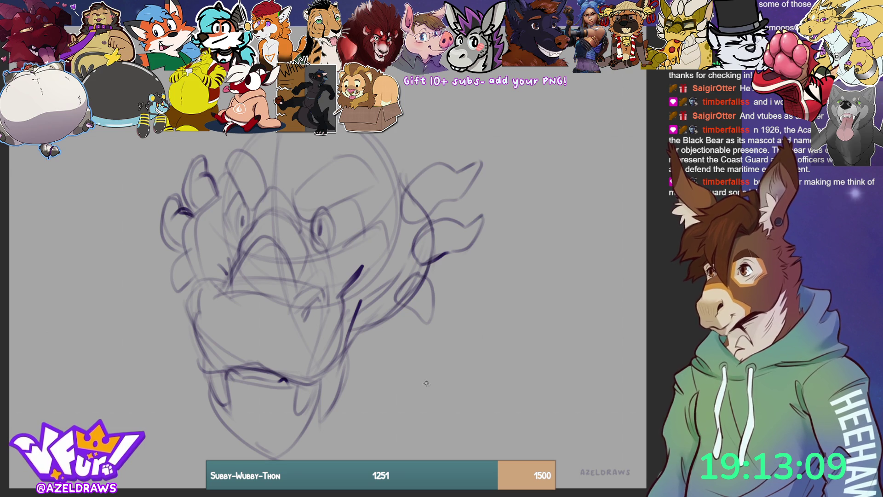
{"action": "left_click_drag", "start_coordinate": [372, 320], "coordinate": [353, 375]}
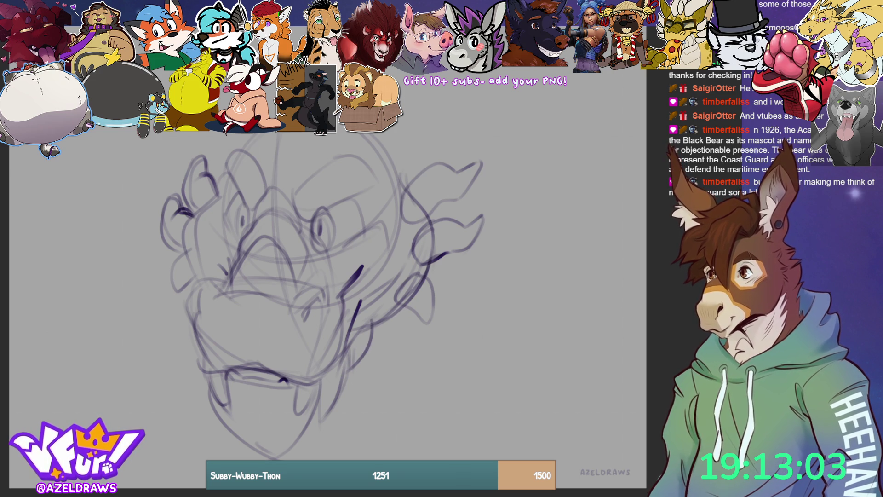
{"action": "mouse_move", "coordinate": [252, 217]}
{"action": "left_mouse_down"}
{"action": "mouse_move", "coordinate": [269, 178]}
{"action": "mouse_move", "coordinate": [300, 214]}
{"action": "mouse_move", "coordinate": [293, 211]}
{"action": "left_mouse_up"}
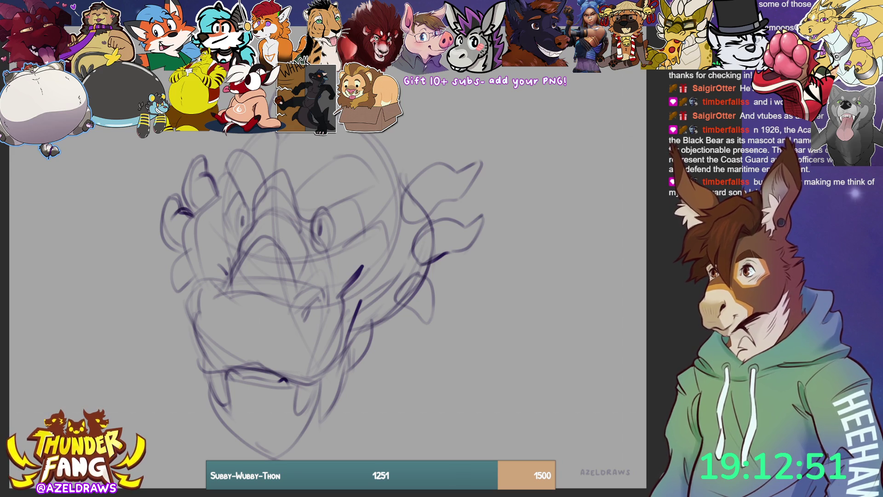
Scale the dragon-head sketch down, move it up, and begin a curved stroke at its top.
{"action": "key", "text": "ctrl+t"}
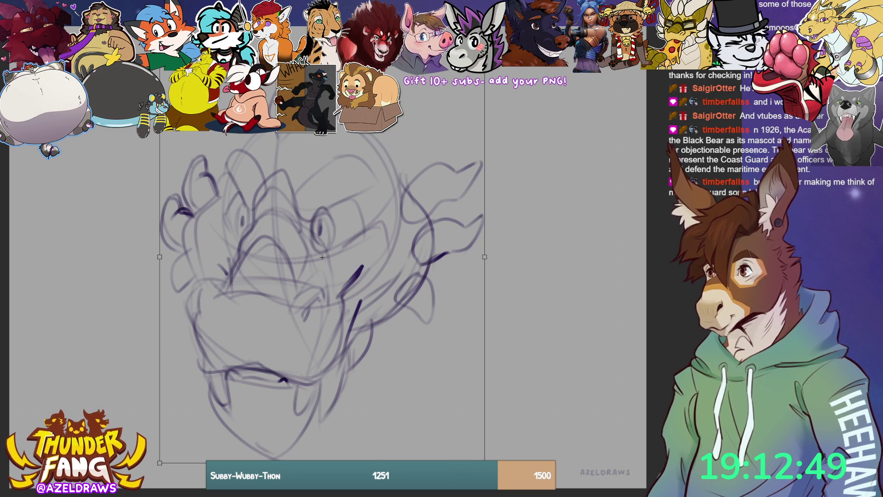
{"action": "left_click_drag", "start_coordinate": [322, 52], "coordinate": [323, 114]}
{"action": "left_click_drag", "start_coordinate": [350, 180], "coordinate": [352, 157]}
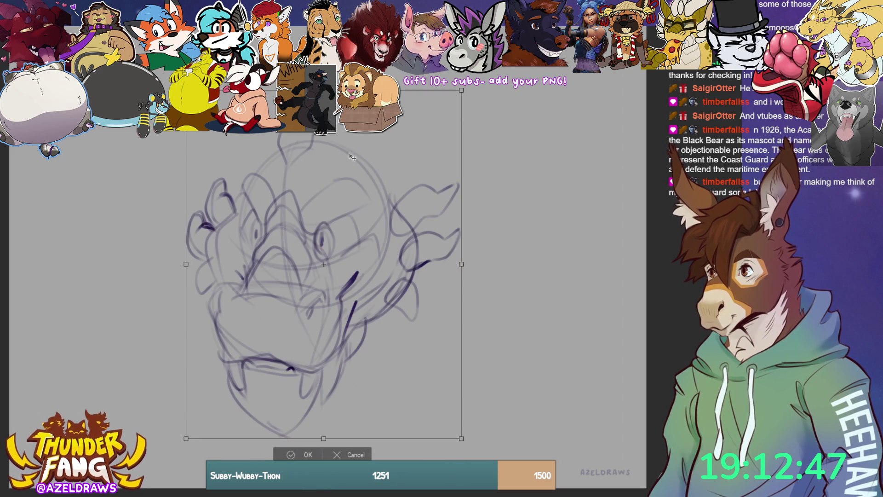
{"action": "left_click", "coordinate": [296, 455]}
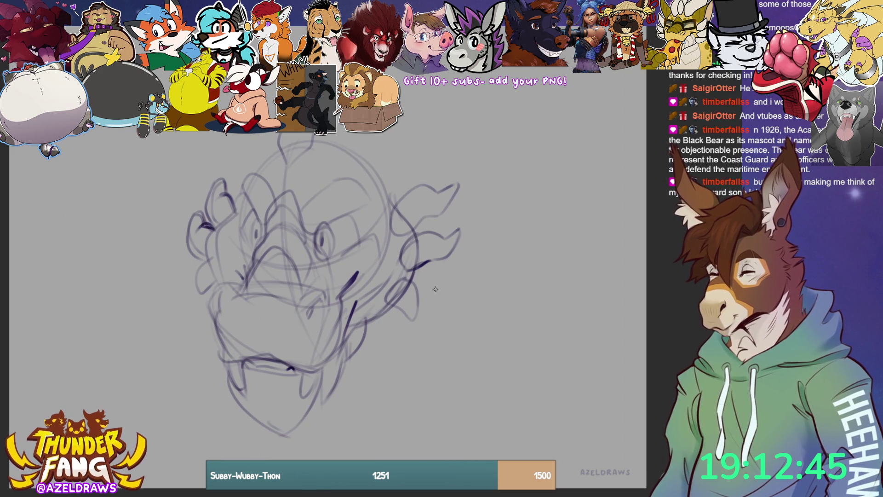
{"action": "mouse_move", "coordinate": [317, 134]}
{"action": "left_mouse_down"}
{"action": "mouse_move", "coordinate": [349, 167]}
{"action": "mouse_move", "coordinate": [368, 172]}
{"action": "mouse_move", "coordinate": [384, 133]}
{"action": "left_mouse_up"}
Sketch tall horn strokes at the top of the dragon head.
{"action": "left_click_drag", "start_coordinate": [234, 161], "coordinate": [268, 162]}
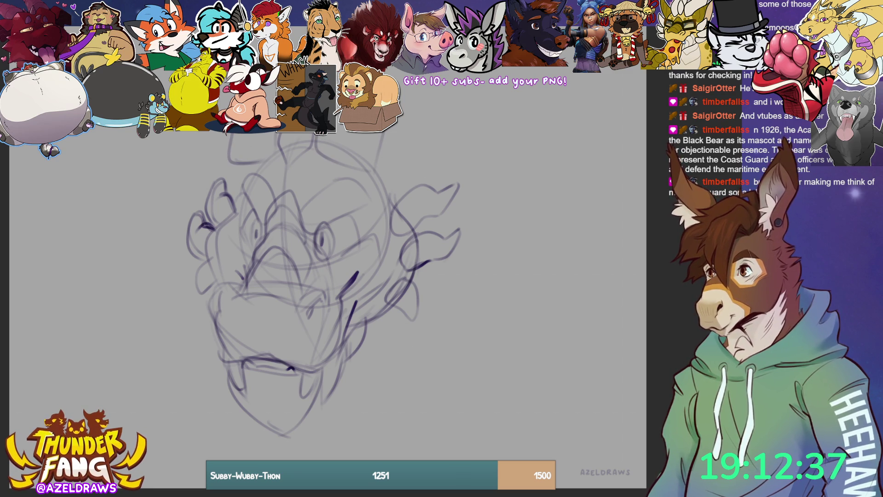
{"action": "left_click_drag", "start_coordinate": [388, 131], "coordinate": [378, 167]}
{"action": "mouse_move", "coordinate": [324, 144]}
{"action": "left_mouse_down"}
{"action": "mouse_move", "coordinate": [328, 159]}
{"action": "mouse_move", "coordinate": [377, 166]}
{"action": "left_mouse_up"}
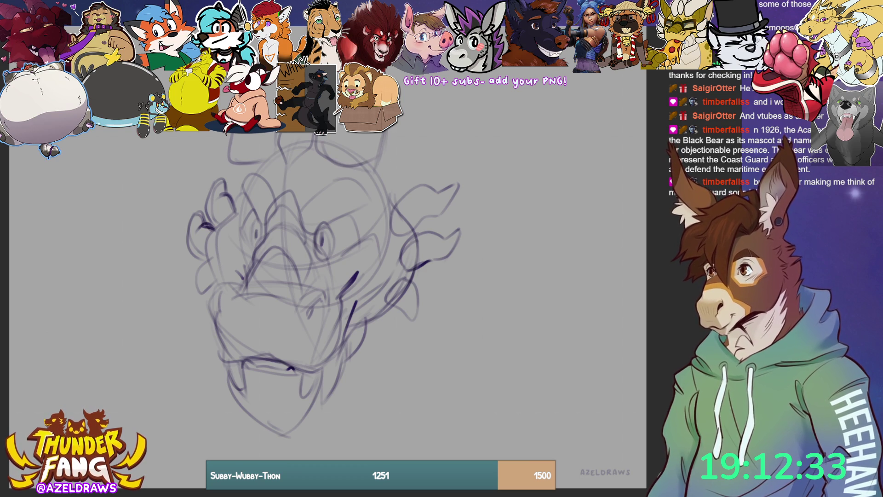
Shrink the sketch down toward the bottom edge of the canvas.
{"action": "key", "text": "ctrl+t"}
{"action": "left_click_drag", "start_coordinate": [323, 52], "coordinate": [324, 84]}
{"action": "key", "text": "Return"}
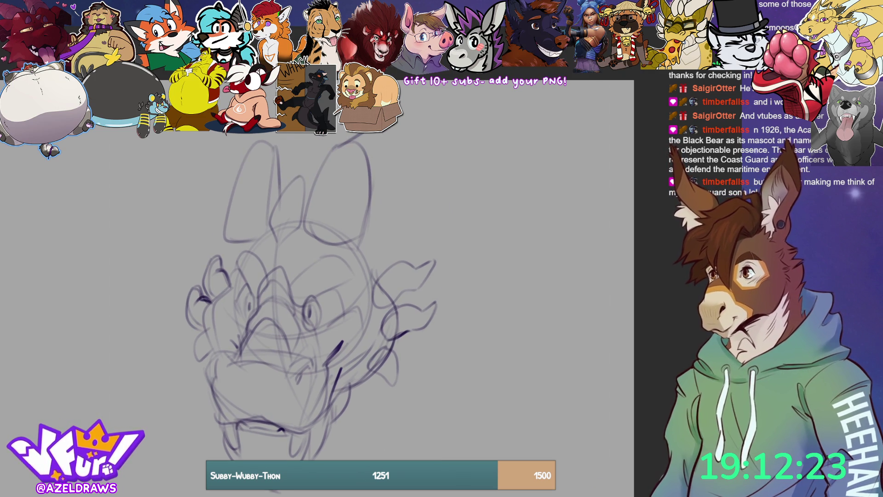
{"action": "key", "text": "ctrl+t"}
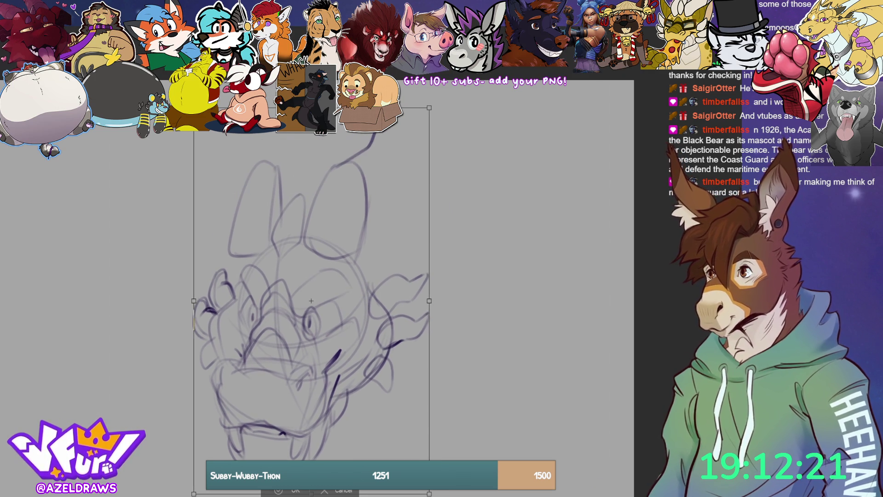
Commit the transform, then sketch horn strokes on both sides, redoing the left horn base.
{"action": "left_click", "coordinate": [283, 491]}
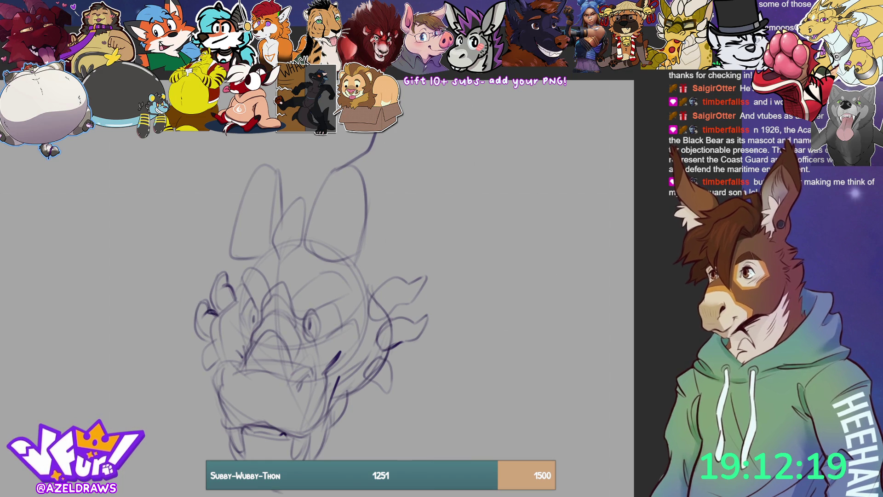
{"action": "left_click_drag", "start_coordinate": [404, 119], "coordinate": [373, 208]}
{"action": "mouse_move", "coordinate": [274, 168]}
{"action": "left_mouse_down"}
{"action": "mouse_move", "coordinate": [263, 133]}
{"action": "mouse_move", "coordinate": [239, 204]}
{"action": "left_mouse_up"}
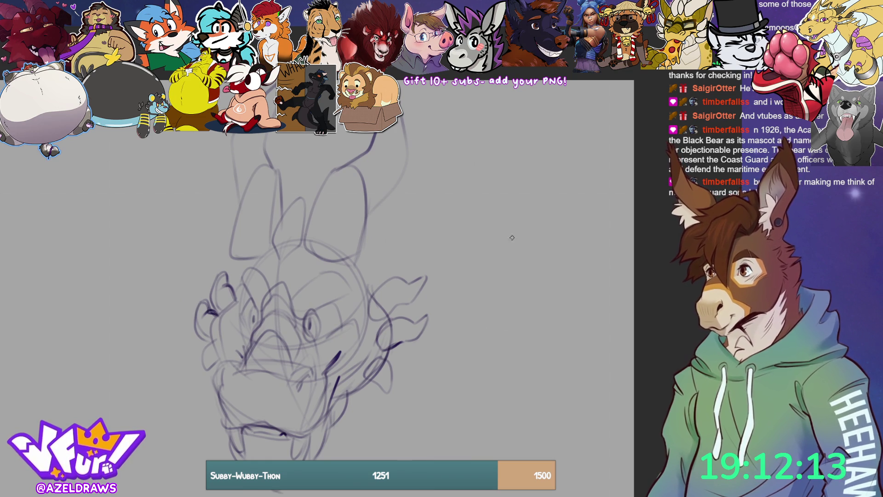
{"action": "mouse_move", "coordinate": [357, 276]}
{"action": "left_mouse_down"}
{"action": "mouse_move", "coordinate": [362, 256]}
{"action": "mouse_move", "coordinate": [405, 214]}
{"action": "mouse_move", "coordinate": [422, 158]}
{"action": "mouse_move", "coordinate": [432, 167]}
{"action": "mouse_move", "coordinate": [415, 266]}
{"action": "mouse_move", "coordinate": [403, 276]}
{"action": "left_mouse_up"}
{"action": "mouse_move", "coordinate": [216, 162]}
{"action": "left_mouse_down"}
{"action": "mouse_move", "coordinate": [231, 256]}
{"action": "mouse_move", "coordinate": [217, 161]}
{"action": "mouse_move", "coordinate": [207, 171]}
{"action": "mouse_move", "coordinate": [198, 274]}
{"action": "mouse_move", "coordinate": [212, 289]}
{"action": "left_mouse_up"}
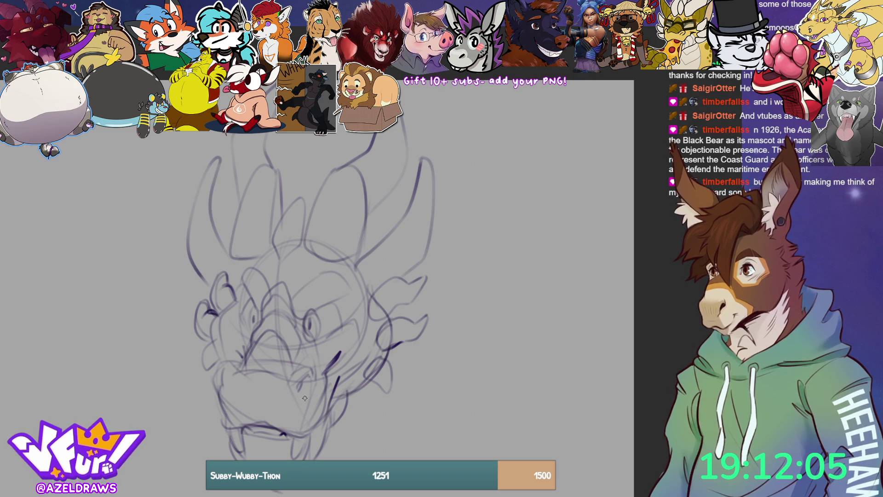
{"action": "key", "text": "ctrl+z"}
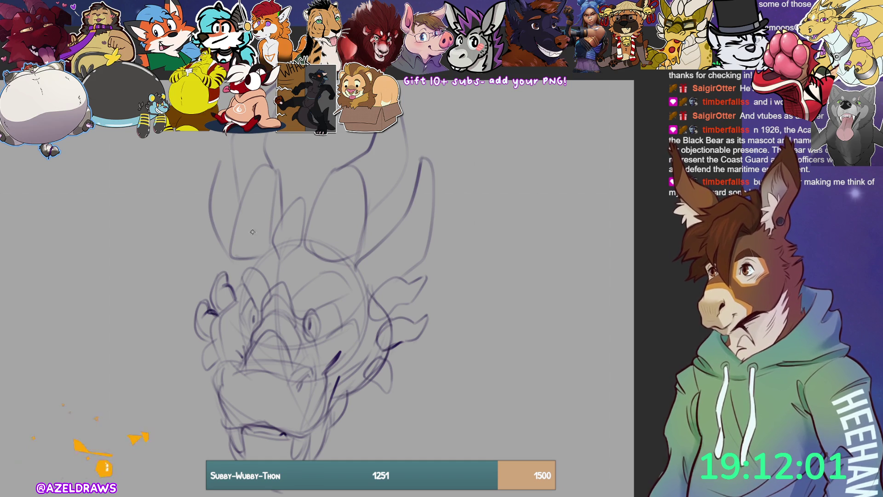
{"action": "left_click_drag", "start_coordinate": [236, 236], "coordinate": [226, 275]}
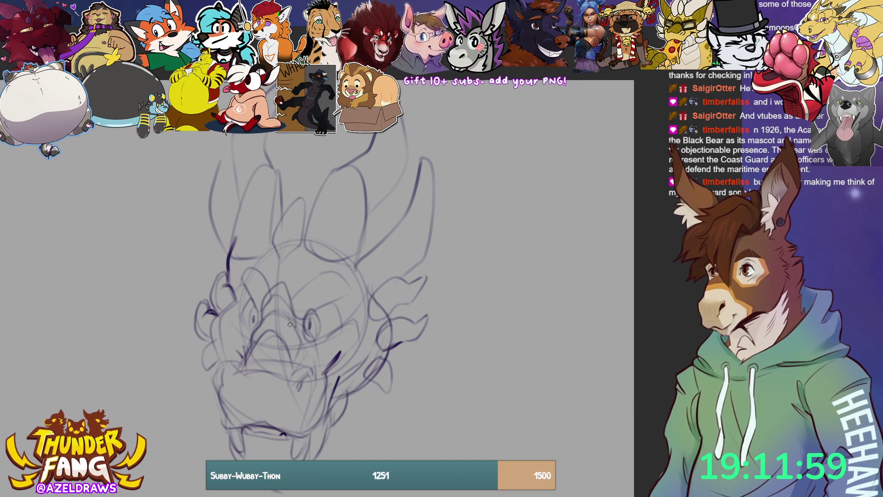
{"action": "key", "text": "ctrl+z"}
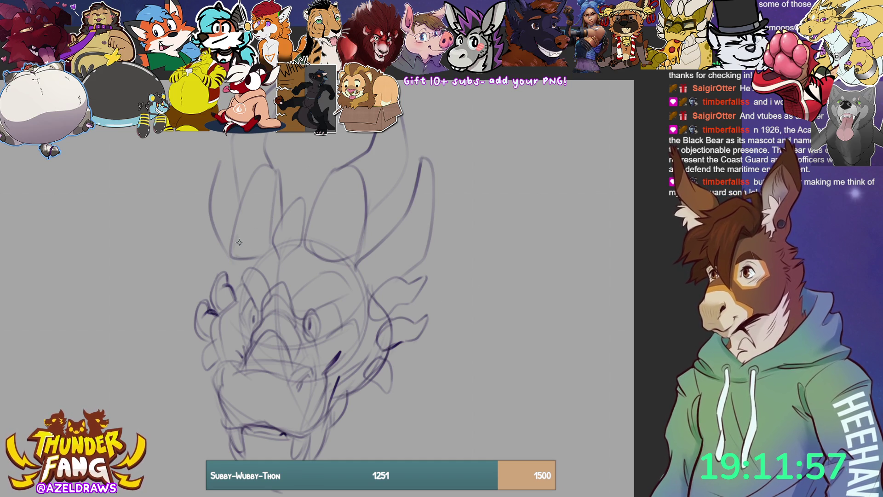
{"action": "mouse_move", "coordinate": [265, 281]}
{"action": "left_mouse_down"}
{"action": "mouse_move", "coordinate": [249, 257]}
{"action": "mouse_move", "coordinate": [228, 276]}
{"action": "mouse_move", "coordinate": [229, 290]}
{"action": "left_mouse_up"}
Add rough strokes around the eye and along the head's upper-left contour.
{"action": "mouse_move", "coordinate": [297, 295]}
{"action": "left_mouse_down"}
{"action": "mouse_move", "coordinate": [330, 267]}
{"action": "mouse_move", "coordinate": [345, 301]}
{"action": "mouse_move", "coordinate": [364, 295]}
{"action": "mouse_move", "coordinate": [329, 266]}
{"action": "mouse_move", "coordinate": [318, 276]}
{"action": "left_mouse_up"}
{"action": "left_click_drag", "start_coordinate": [232, 274], "coordinate": [259, 310]}
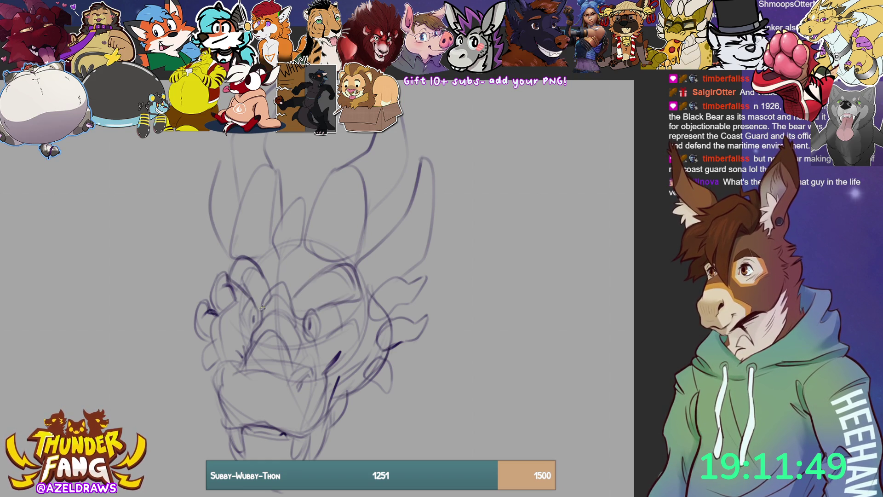
{"action": "left_click_drag", "start_coordinate": [232, 244], "coordinate": [230, 263]}
{"action": "left_click_drag", "start_coordinate": [230, 258], "coordinate": [228, 279]}
{"action": "left_click_drag", "start_coordinate": [254, 182], "coordinate": [228, 263]}
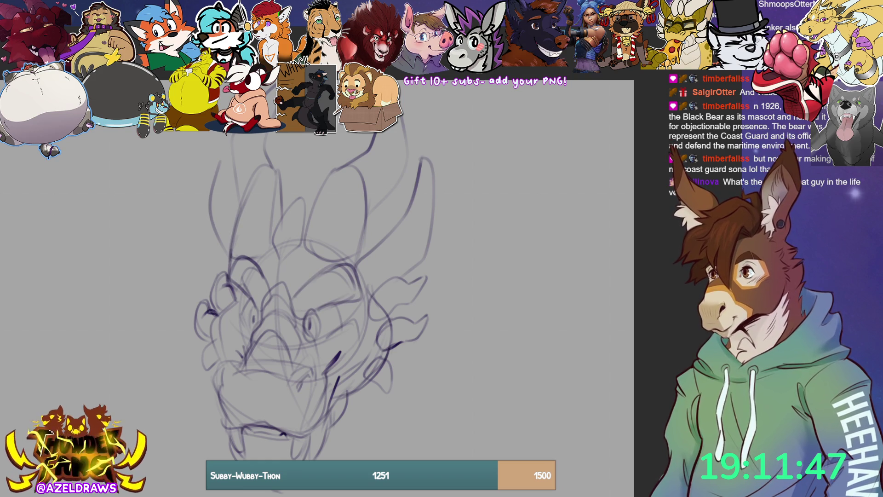
{"action": "left_click_drag", "start_coordinate": [261, 191], "coordinate": [237, 255]}
{"action": "mouse_move", "coordinate": [261, 261]}
{"action": "left_mouse_down"}
{"action": "mouse_move", "coordinate": [281, 249]}
{"action": "mouse_move", "coordinate": [230, 259]}
{"action": "mouse_move", "coordinate": [223, 274]}
{"action": "left_mouse_up"}
{"action": "mouse_move", "coordinate": [241, 242]}
{"action": "left_mouse_down"}
{"action": "mouse_move", "coordinate": [240, 251]}
{"action": "mouse_move", "coordinate": [225, 166]}
{"action": "left_mouse_up"}
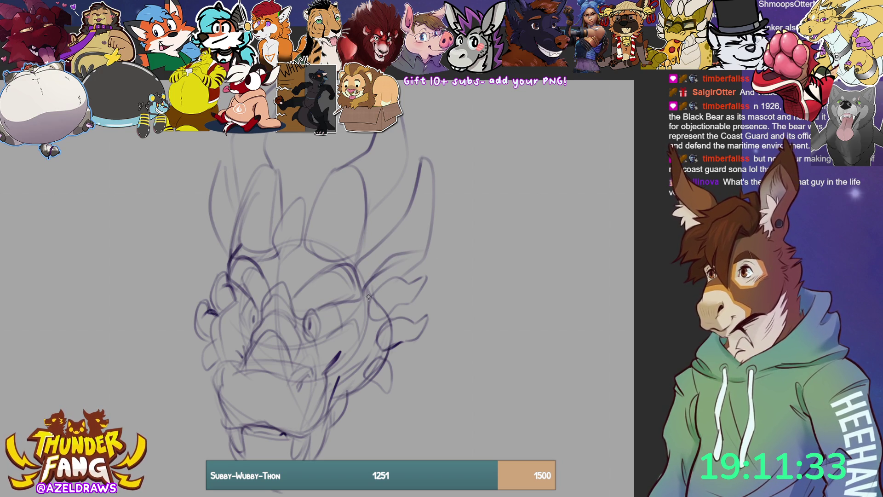
Pencil a large swept-back fin on the head's right side, redoing its first stroke.
{"action": "key", "text": "ctrl+z"}
{"action": "key", "text": "ctrl+z"}
{"action": "mouse_move", "coordinate": [367, 291]}
{"action": "left_mouse_down"}
{"action": "mouse_move", "coordinate": [433, 248]}
{"action": "mouse_move", "coordinate": [503, 233]}
{"action": "mouse_move", "coordinate": [479, 299]}
{"action": "mouse_move", "coordinate": [399, 352]}
{"action": "left_mouse_up"}
{"action": "mouse_move", "coordinate": [418, 293]}
{"action": "left_mouse_down"}
{"action": "mouse_move", "coordinate": [469, 269]}
{"action": "mouse_move", "coordinate": [489, 246]}
{"action": "left_mouse_up"}
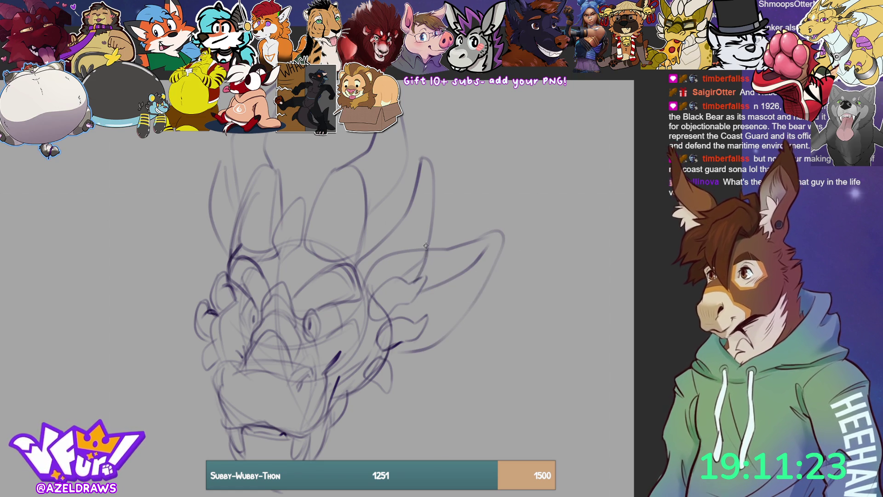
{"action": "mouse_move", "coordinate": [466, 245]}
{"action": "left_mouse_down"}
{"action": "mouse_move", "coordinate": [433, 248]}
{"action": "mouse_move", "coordinate": [501, 227]}
{"action": "mouse_move", "coordinate": [460, 243]}
{"action": "left_mouse_up"}
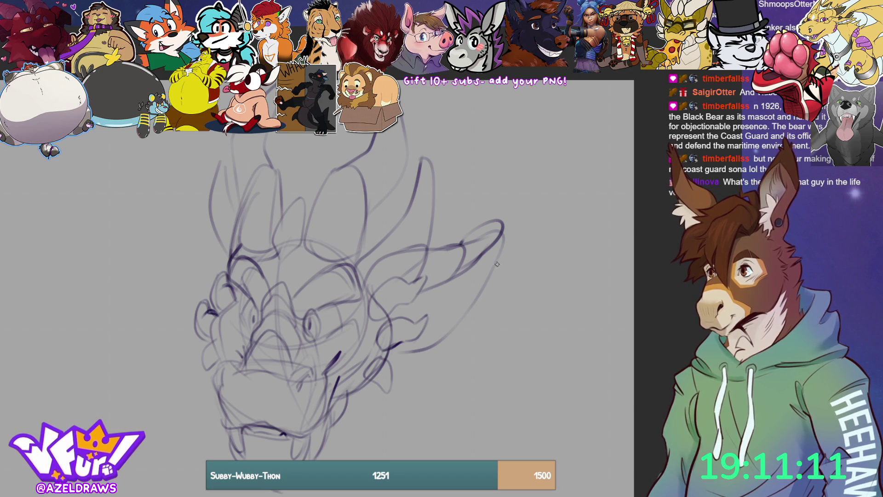
{"action": "left_click_drag", "start_coordinate": [499, 238], "coordinate": [451, 339]}
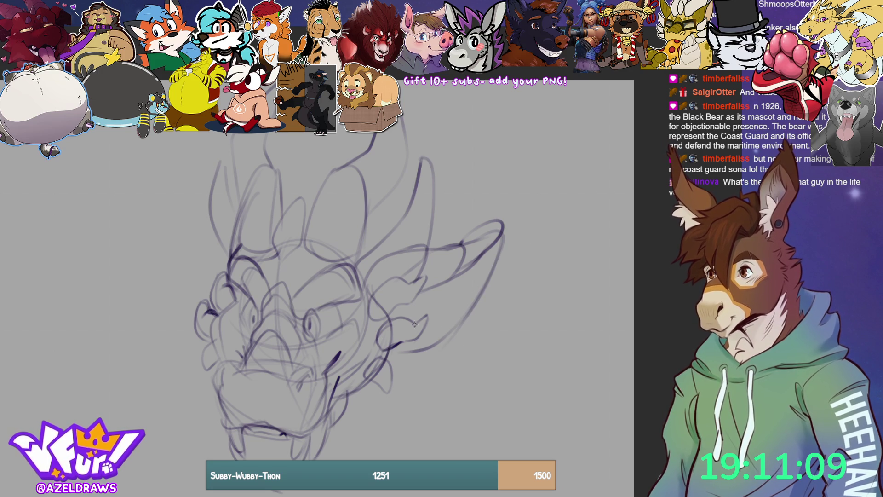
{"action": "mouse_move", "coordinate": [496, 238]}
{"action": "left_mouse_down"}
{"action": "mouse_move", "coordinate": [436, 343]}
{"action": "mouse_move", "coordinate": [392, 350]}
{"action": "left_mouse_up"}
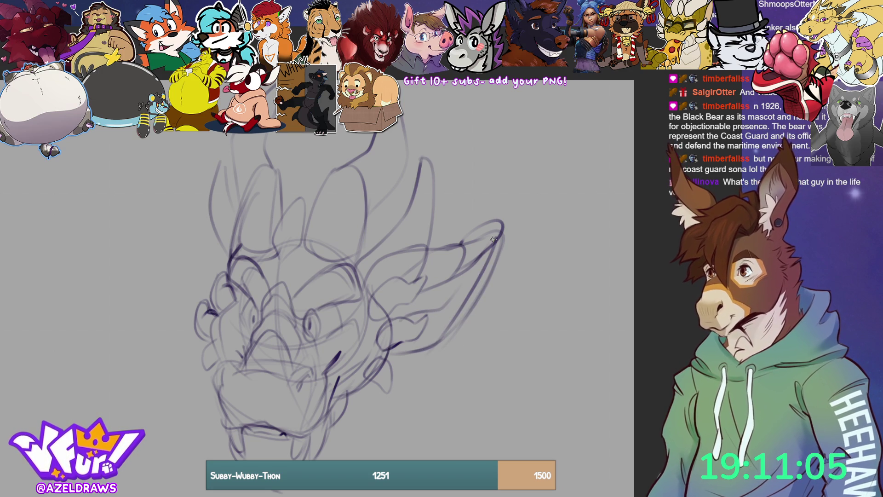
Draw hooked spike crests along the left side of the head.
{"action": "left_click_drag", "start_coordinate": [218, 249], "coordinate": [189, 201]}
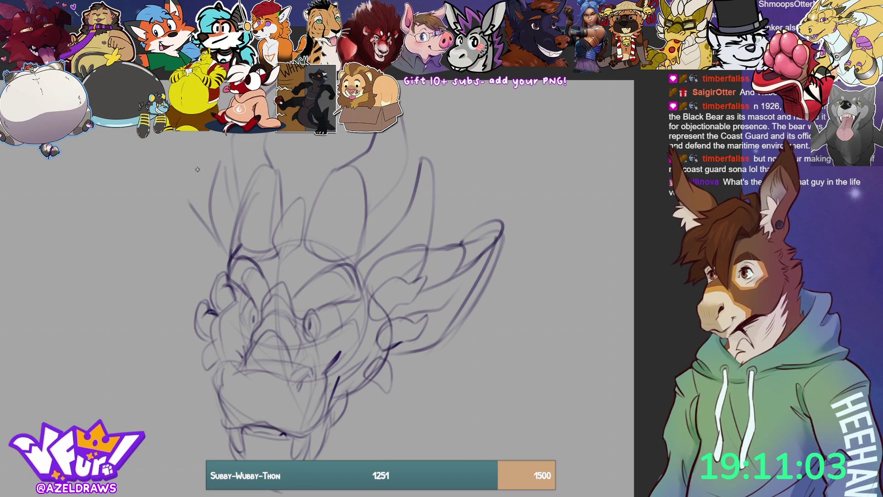
{"action": "key", "text": "ctrl+z"}
{"action": "mouse_move", "coordinate": [228, 264]}
{"action": "left_mouse_down"}
{"action": "mouse_move", "coordinate": [188, 189]}
{"action": "mouse_move", "coordinate": [170, 220]}
{"action": "left_mouse_up"}
{"action": "mouse_move", "coordinate": [170, 251]}
{"action": "left_mouse_down"}
{"action": "mouse_move", "coordinate": [180, 203]}
{"action": "mouse_move", "coordinate": [197, 269]}
{"action": "mouse_move", "coordinate": [198, 230]}
{"action": "mouse_move", "coordinate": [193, 287]}
{"action": "left_mouse_up"}
{"action": "mouse_move", "coordinate": [212, 236]}
{"action": "left_mouse_down"}
{"action": "mouse_move", "coordinate": [184, 213]}
{"action": "mouse_move", "coordinate": [178, 291]}
{"action": "mouse_move", "coordinate": [206, 309]}
{"action": "left_mouse_up"}
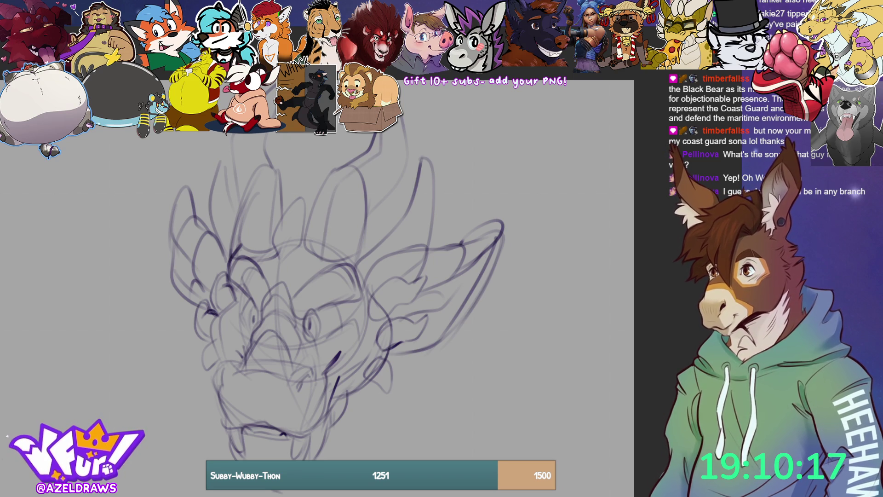
Add faint sketch strokes across the top of the head and near the left eye.
{"action": "left_click_drag", "start_coordinate": [253, 137], "coordinate": [268, 249]}
{"action": "mouse_move", "coordinate": [363, 281]}
{"action": "left_mouse_down"}
{"action": "mouse_move", "coordinate": [416, 223]}
{"action": "mouse_move", "coordinate": [421, 181]}
{"action": "left_mouse_up"}
{"action": "left_click_drag", "start_coordinate": [223, 175], "coordinate": [222, 216]}
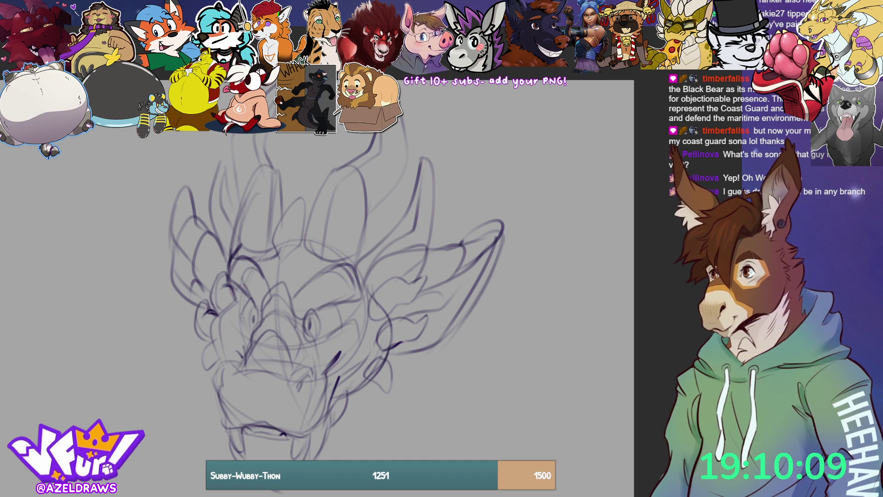
{"action": "mouse_move", "coordinate": [218, 267]}
{"action": "left_mouse_down"}
{"action": "mouse_move", "coordinate": [210, 299]}
{"action": "mouse_move", "coordinate": [225, 285]}
{"action": "mouse_move", "coordinate": [207, 276]}
{"action": "mouse_move", "coordinate": [210, 306]}
{"action": "left_mouse_up"}
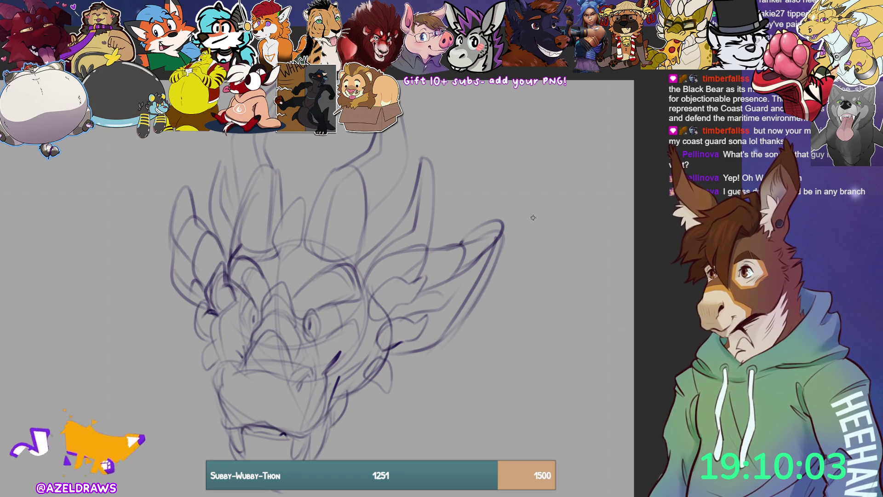
Draw long sweeping neck lines from both sides of the jaw down to the canvas bottom.
{"action": "scroll", "coordinate": [626, 281], "scroll_direction": "down", "scroll_amount": 3}
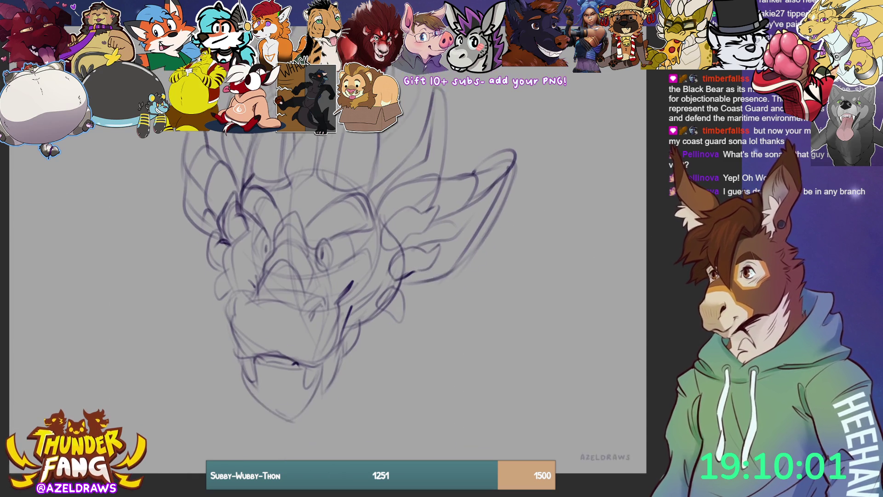
{"action": "left_click_drag", "start_coordinate": [396, 285], "coordinate": [384, 423]}
{"action": "mouse_move", "coordinate": [214, 301]}
{"action": "left_mouse_down"}
{"action": "mouse_move", "coordinate": [178, 415]}
{"action": "mouse_move", "coordinate": [214, 457]}
{"action": "mouse_move", "coordinate": [416, 426]}
{"action": "left_mouse_up"}
{"action": "mouse_move", "coordinate": [396, 398]}
{"action": "left_mouse_down"}
{"action": "mouse_move", "coordinate": [412, 425]}
{"action": "mouse_move", "coordinate": [399, 371]}
{"action": "left_mouse_up"}
{"action": "mouse_move", "coordinate": [376, 317]}
{"action": "left_mouse_down"}
{"action": "mouse_move", "coordinate": [370, 368]}
{"action": "mouse_move", "coordinate": [329, 459]}
{"action": "left_mouse_up"}
{"action": "left_click_drag", "start_coordinate": [207, 339], "coordinate": [197, 442]}
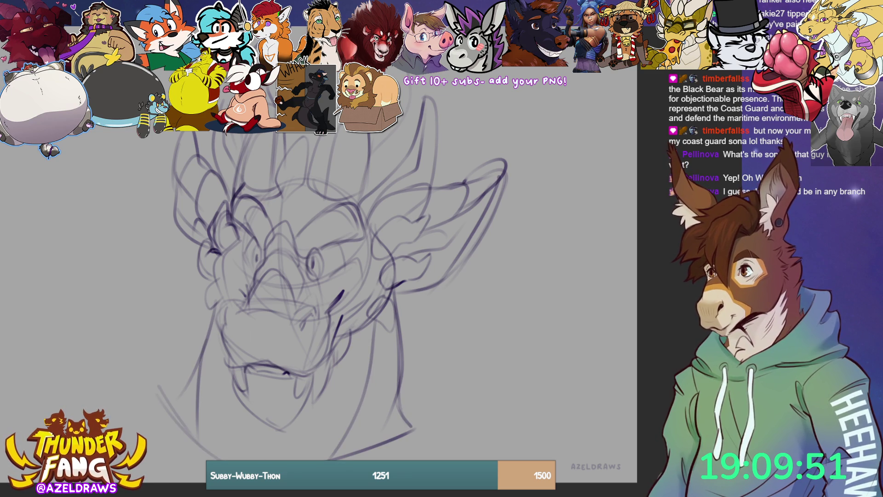
{"action": "mouse_move", "coordinate": [265, 428]}
{"action": "left_mouse_down"}
{"action": "mouse_move", "coordinate": [255, 456]}
{"action": "mouse_move", "coordinate": [320, 444]}
{"action": "mouse_move", "coordinate": [294, 419]}
{"action": "mouse_move", "coordinate": [350, 359]}
{"action": "left_mouse_up"}
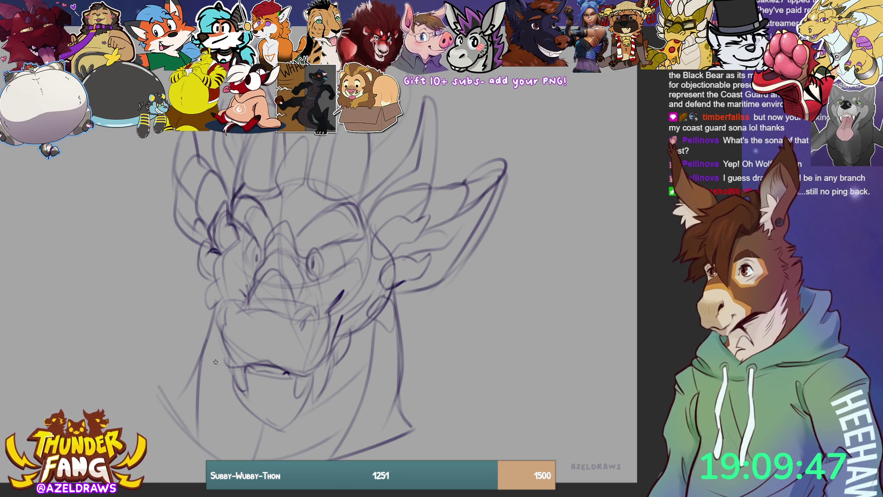
{"action": "left_click_drag", "start_coordinate": [196, 395], "coordinate": [232, 447]}
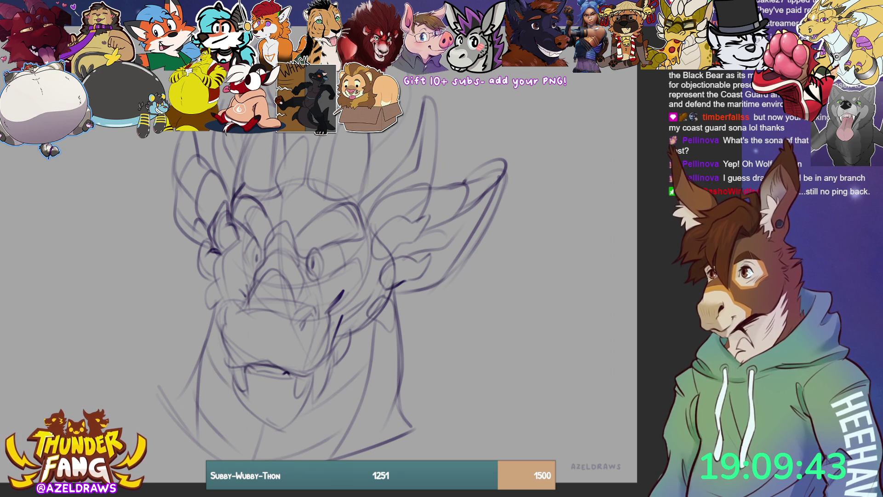
Lasso the left eye, transform it into a new position, and deselect.
{"action": "mouse_move", "coordinate": [263, 246]}
{"action": "left_mouse_down"}
{"action": "mouse_move", "coordinate": [256, 232]}
{"action": "mouse_move", "coordinate": [250, 263]}
{"action": "mouse_move", "coordinate": [259, 270]}
{"action": "mouse_move", "coordinate": [263, 252]}
{"action": "left_mouse_up"}
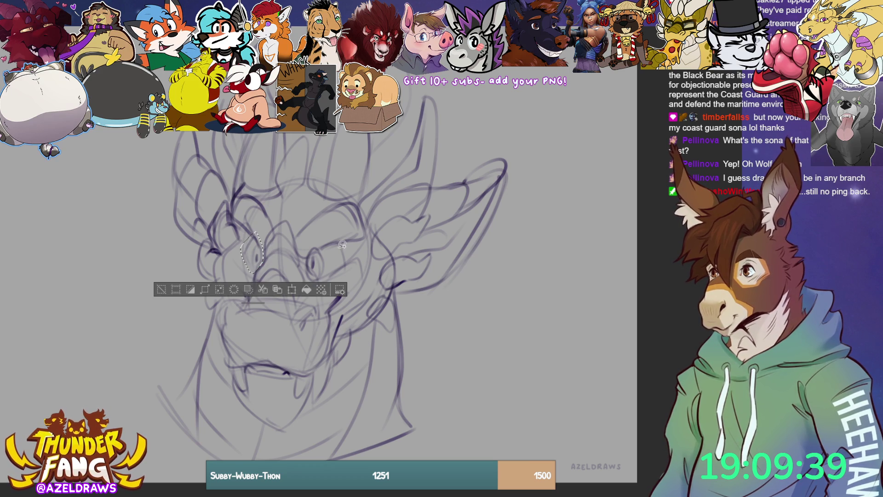
{"action": "left_click", "coordinate": [288, 292]}
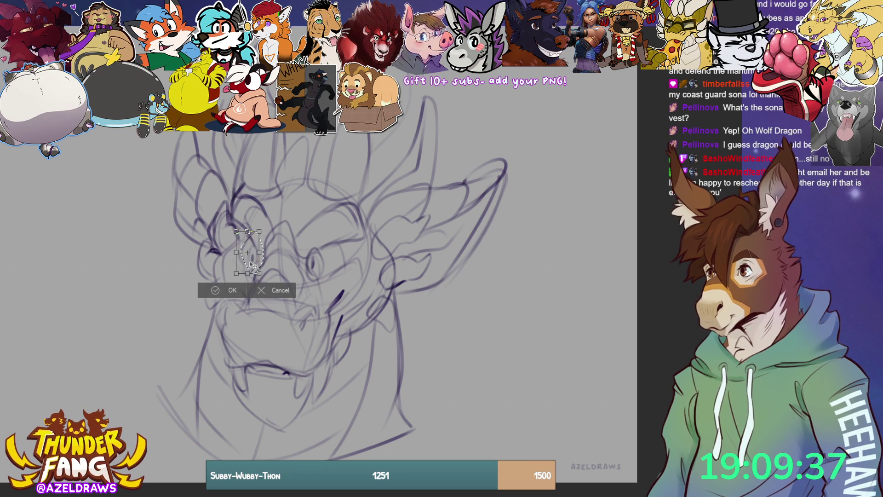
{"action": "left_click", "coordinate": [211, 290]}
{"action": "key", "text": "ctrl+d"}
Lasso the right eye and nudge it slightly into a better position with Transform.
{"action": "mouse_move", "coordinate": [323, 251]}
{"action": "left_mouse_down"}
{"action": "mouse_move", "coordinate": [314, 243]}
{"action": "mouse_move", "coordinate": [312, 279]}
{"action": "mouse_move", "coordinate": [344, 266]}
{"action": "mouse_move", "coordinate": [341, 237]}
{"action": "mouse_move", "coordinate": [329, 239]}
{"action": "left_mouse_up"}
{"action": "left_click", "coordinate": [365, 299]}
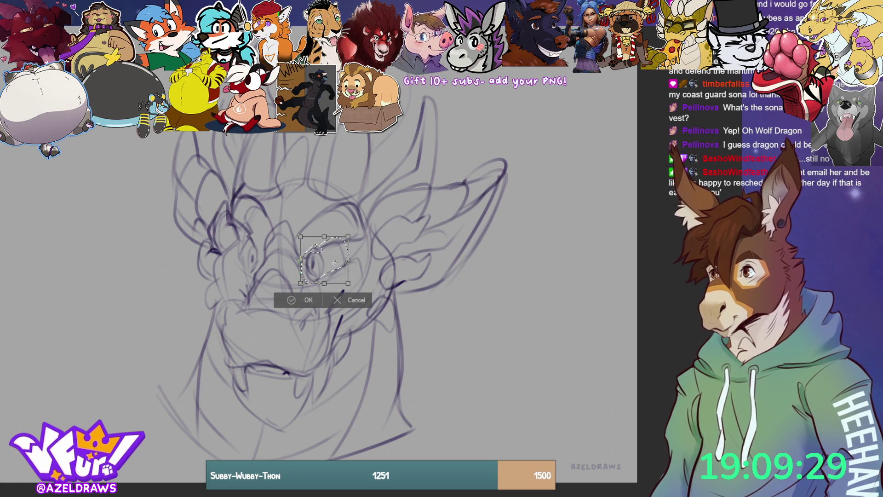
{"action": "left_click_drag", "start_coordinate": [328, 272], "coordinate": [331, 275]}
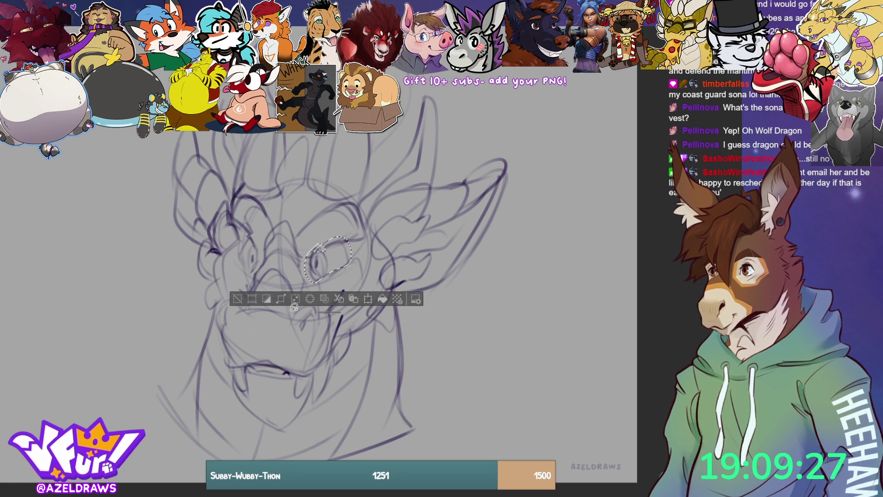
{"action": "left_click", "coordinate": [238, 296]}
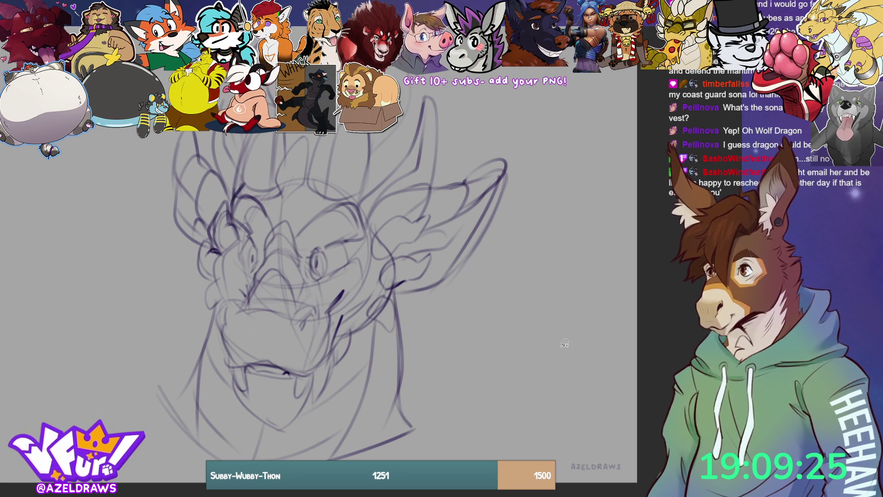
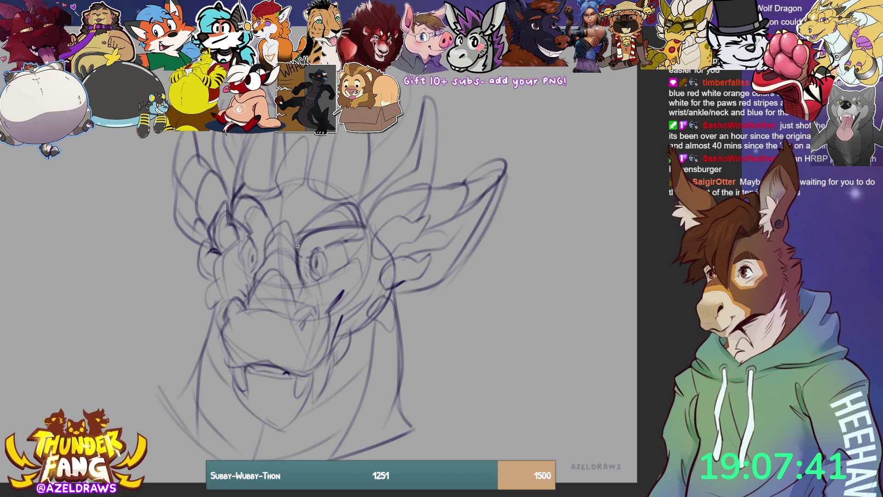
Ink the right and left glasses lens outlines and join them with a bridge.
{"action": "mouse_move", "coordinate": [301, 233]}
{"action": "left_mouse_down"}
{"action": "mouse_move", "coordinate": [312, 289]}
{"action": "mouse_move", "coordinate": [359, 278]}
{"action": "left_mouse_up"}
{"action": "left_click_drag", "start_coordinate": [368, 226], "coordinate": [361, 278]}
{"action": "left_click_drag", "start_coordinate": [366, 246], "coordinate": [348, 278]}
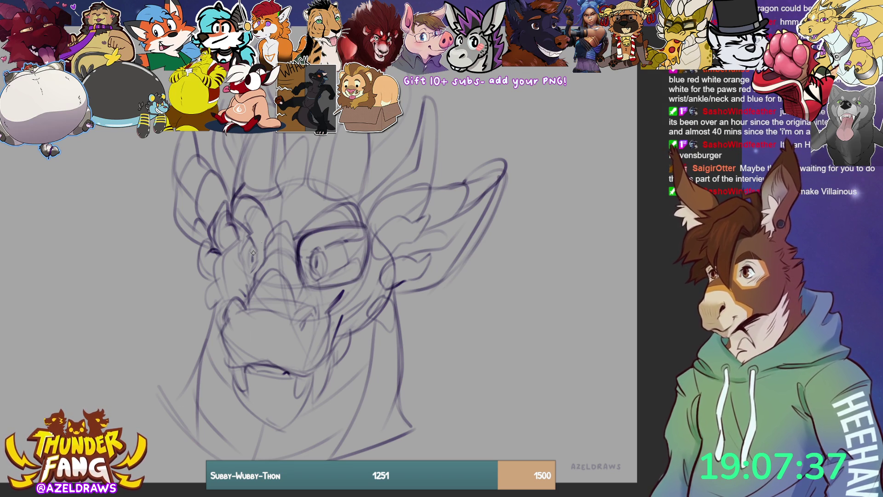
{"action": "left_click_drag", "start_coordinate": [260, 234], "coordinate": [260, 271]}
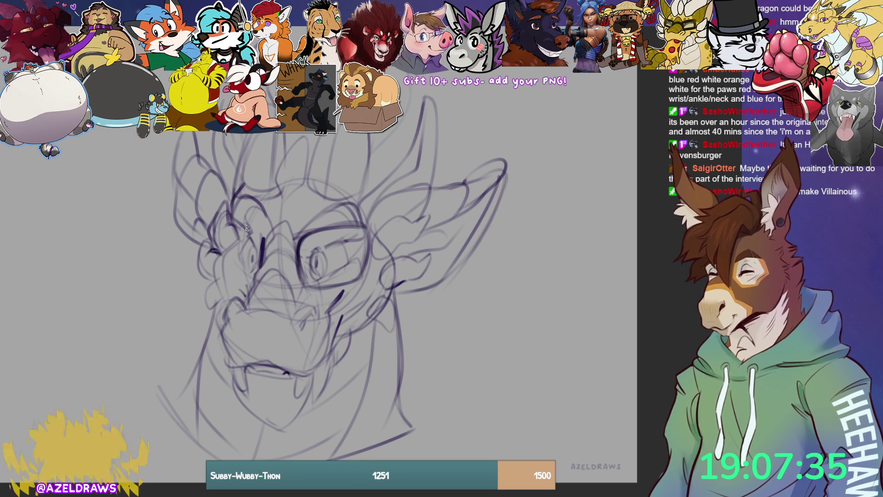
{"action": "mouse_move", "coordinate": [257, 230]}
{"action": "left_mouse_down"}
{"action": "mouse_move", "coordinate": [225, 225]}
{"action": "mouse_move", "coordinate": [221, 263]}
{"action": "left_mouse_up"}
{"action": "mouse_move", "coordinate": [228, 225]}
{"action": "left_mouse_down"}
{"action": "mouse_move", "coordinate": [240, 272]}
{"action": "mouse_move", "coordinate": [222, 264]}
{"action": "left_mouse_up"}
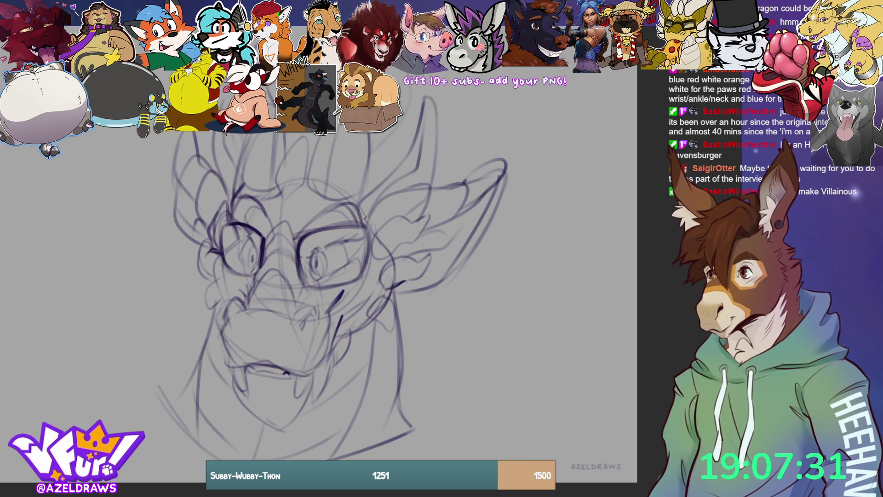
{"action": "left_click_drag", "start_coordinate": [260, 237], "coordinate": [287, 231]}
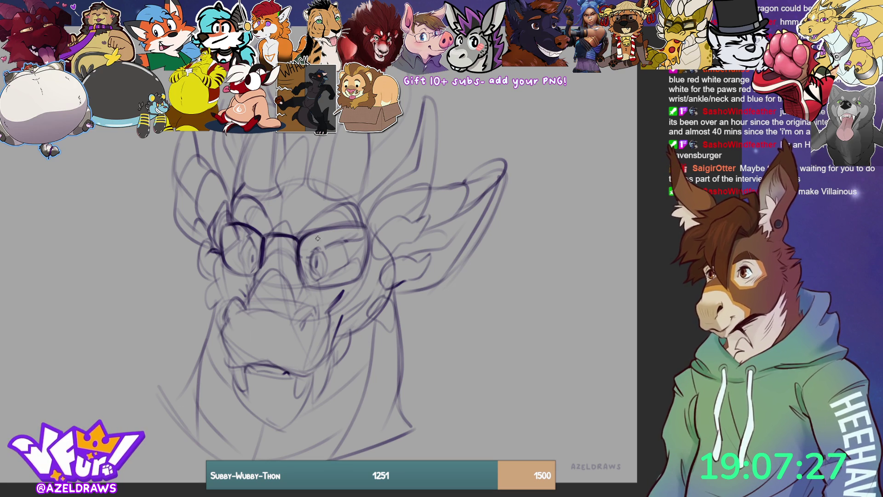
Darken and touch up both lens outlines, undoing a stray corner tick.
{"action": "mouse_move", "coordinate": [258, 230]}
{"action": "left_mouse_down"}
{"action": "mouse_move", "coordinate": [223, 225]}
{"action": "mouse_move", "coordinate": [221, 259]}
{"action": "left_mouse_up"}
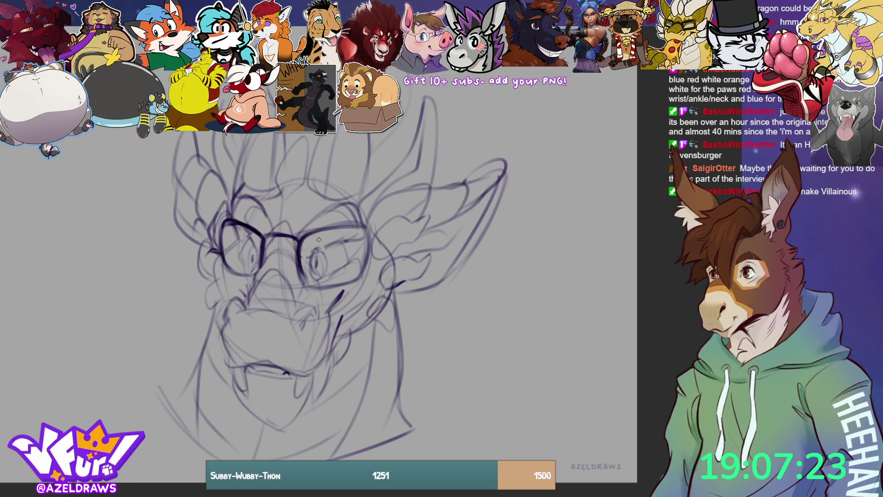
{"action": "mouse_move", "coordinate": [300, 236]}
{"action": "left_mouse_down"}
{"action": "mouse_move", "coordinate": [364, 228]}
{"action": "mouse_move", "coordinate": [361, 282]}
{"action": "left_mouse_up"}
{"action": "left_click_drag", "start_coordinate": [300, 267], "coordinate": [329, 286]}
{"action": "mouse_move", "coordinate": [232, 224]}
{"action": "left_mouse_down"}
{"action": "mouse_move", "coordinate": [224, 272]}
{"action": "mouse_move", "coordinate": [242, 275]}
{"action": "left_mouse_up"}
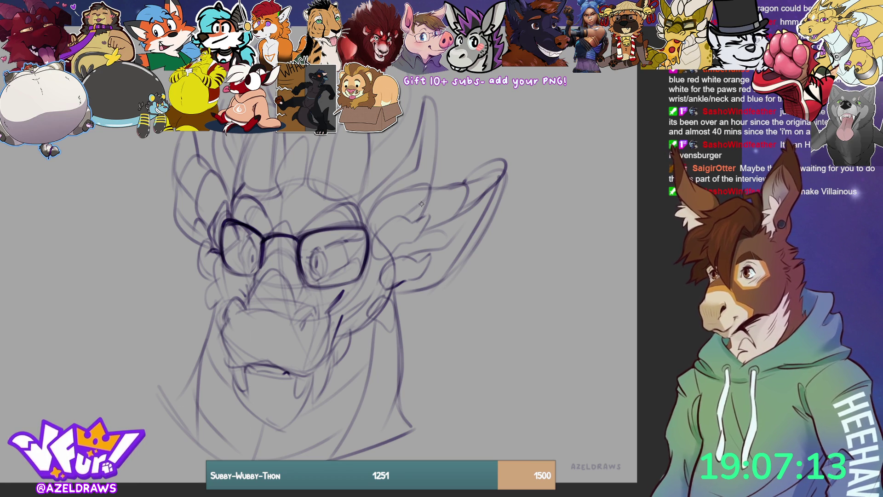
{"action": "left_click_drag", "start_coordinate": [367, 230], "coordinate": [373, 229]}
{"action": "key", "text": "ctrl+z"}
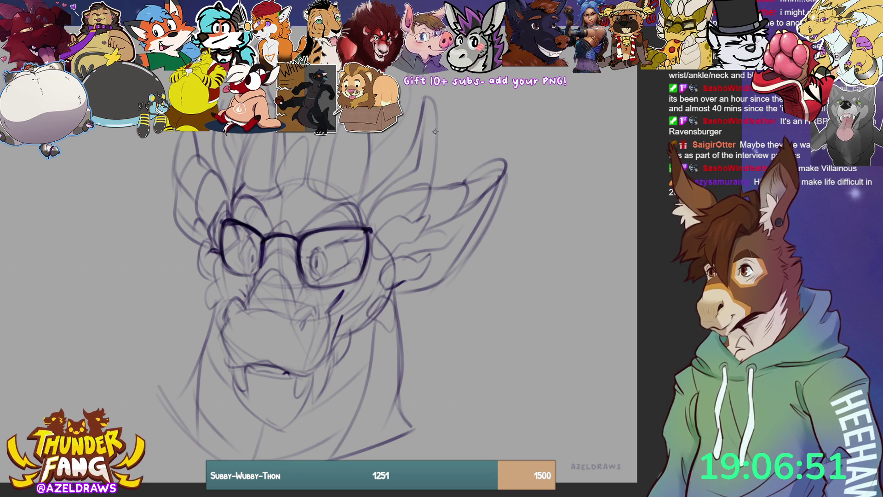
Add spot markings near the jaw and left neck, then lasso the lower jaw and muzzle.
{"action": "mouse_move", "coordinate": [398, 332]}
{"action": "left_mouse_down"}
{"action": "mouse_move", "coordinate": [384, 348]}
{"action": "mouse_move", "coordinate": [400, 368]}
{"action": "mouse_move", "coordinate": [394, 332]}
{"action": "mouse_move", "coordinate": [384, 369]}
{"action": "mouse_move", "coordinate": [401, 363]}
{"action": "mouse_move", "coordinate": [385, 384]}
{"action": "mouse_move", "coordinate": [388, 400]}
{"action": "mouse_move", "coordinate": [372, 389]}
{"action": "mouse_move", "coordinate": [380, 388]}
{"action": "mouse_move", "coordinate": [394, 412]}
{"action": "mouse_move", "coordinate": [381, 427]}
{"action": "mouse_move", "coordinate": [401, 430]}
{"action": "mouse_move", "coordinate": [385, 407]}
{"action": "left_mouse_up"}
{"action": "mouse_move", "coordinate": [187, 383]}
{"action": "left_mouse_down"}
{"action": "mouse_move", "coordinate": [178, 404]}
{"action": "mouse_move", "coordinate": [193, 396]}
{"action": "mouse_move", "coordinate": [191, 380]}
{"action": "left_mouse_up"}
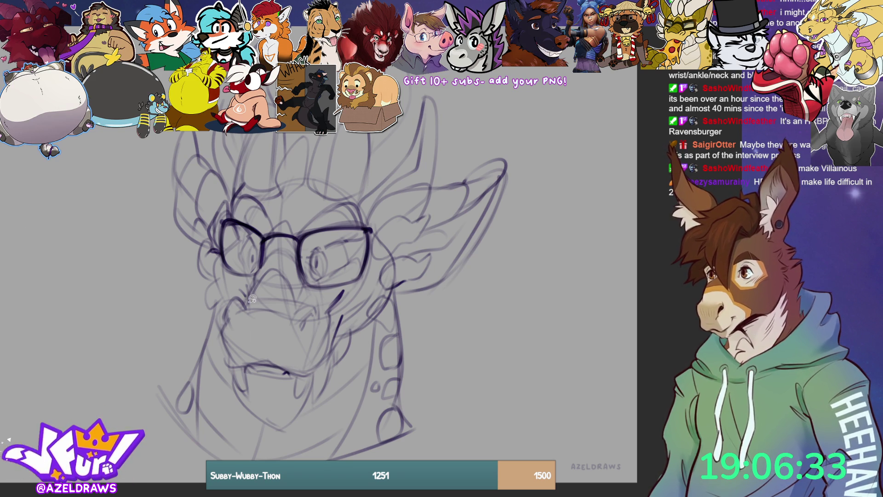
{"action": "mouse_move", "coordinate": [249, 299]}
{"action": "left_mouse_down"}
{"action": "mouse_move", "coordinate": [226, 305]}
{"action": "mouse_move", "coordinate": [219, 354]}
{"action": "mouse_move", "coordinate": [230, 392]}
{"action": "mouse_move", "coordinate": [254, 425]}
{"action": "mouse_move", "coordinate": [294, 432]}
{"action": "mouse_move", "coordinate": [344, 378]}
{"action": "mouse_move", "coordinate": [355, 327]}
{"action": "mouse_move", "coordinate": [348, 287]}
{"action": "mouse_move", "coordinate": [303, 302]}
{"action": "mouse_move", "coordinate": [292, 275]}
{"action": "mouse_move", "coordinate": [253, 282]}
{"action": "mouse_move", "coordinate": [245, 296]}
{"action": "left_mouse_up"}
Stretch the lassoed jaw and muzzle wider on both sides, apply it, and deselect.
{"action": "key", "text": "ctrl+t"}
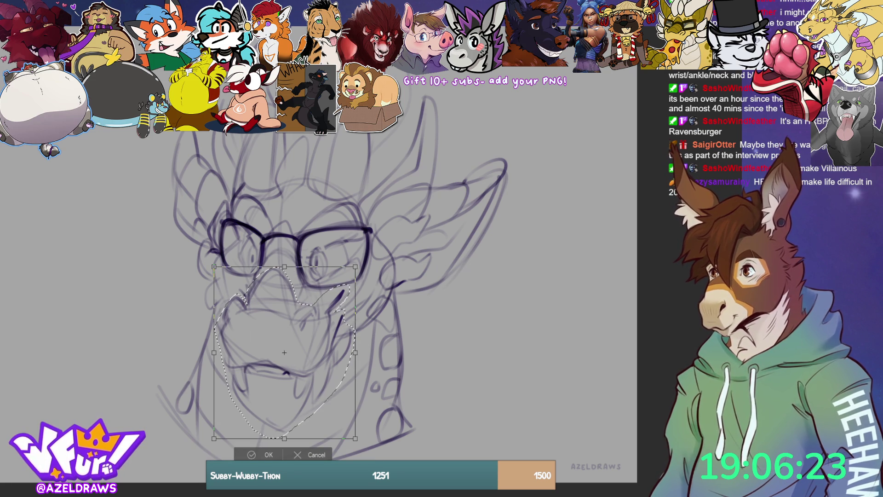
{"action": "left_click_drag", "start_coordinate": [214, 352], "coordinate": [207, 352]}
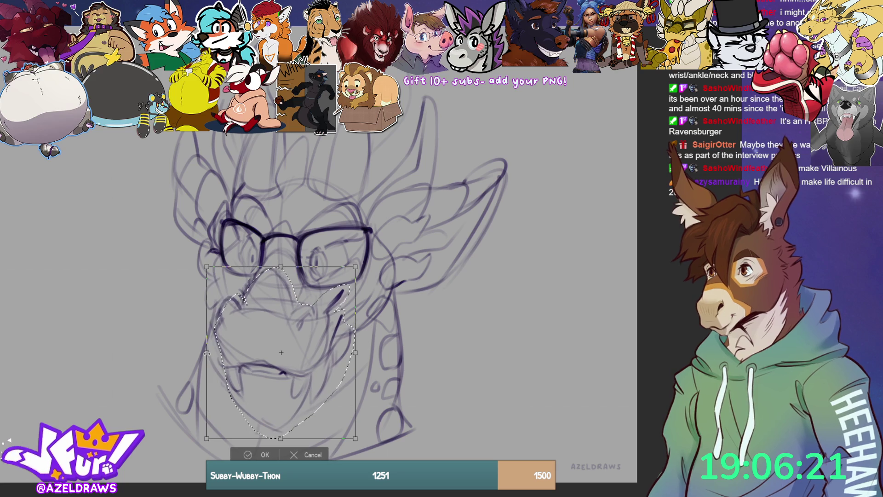
{"action": "left_click_drag", "start_coordinate": [285, 351], "coordinate": [289, 408]}
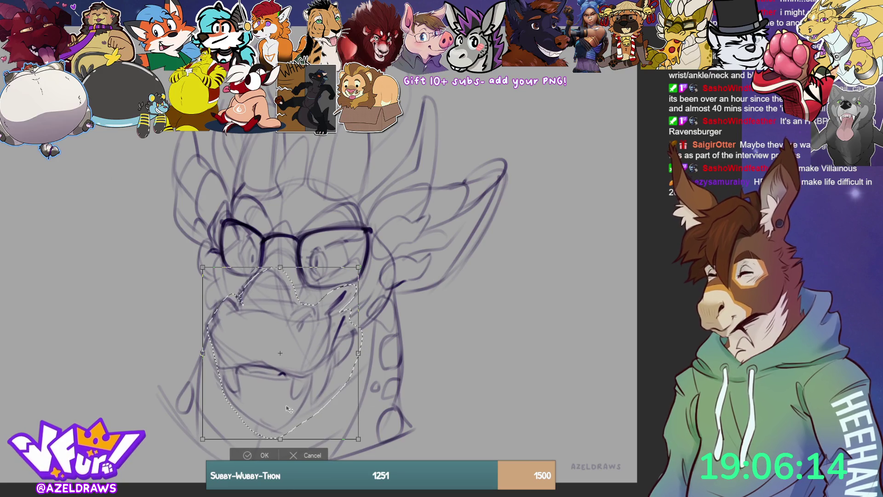
{"action": "left_click", "coordinate": [249, 456]}
{"action": "left_click", "coordinate": [191, 455]}
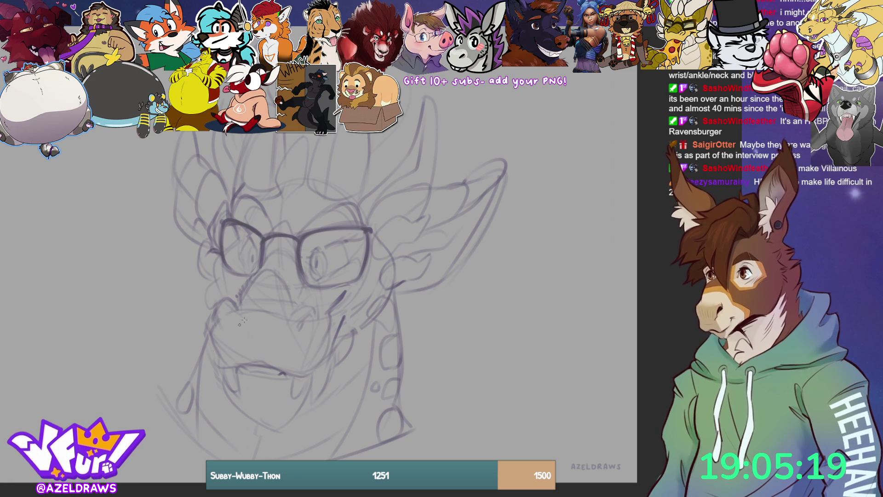
Re-ink the glasses bridge and right lens top edge, then the snout outline.
{"action": "mouse_move", "coordinate": [291, 235]}
{"action": "left_mouse_down"}
{"action": "mouse_move", "coordinate": [296, 252]}
{"action": "mouse_move", "coordinate": [312, 259]}
{"action": "mouse_move", "coordinate": [363, 236]}
{"action": "left_mouse_up"}
{"action": "left_click_drag", "start_coordinate": [293, 234], "coordinate": [349, 198]}
{"action": "key", "text": "ctrl+z"}
{"action": "mouse_move", "coordinate": [291, 247]}
{"action": "left_mouse_down"}
{"action": "mouse_move", "coordinate": [298, 232]}
{"action": "mouse_move", "coordinate": [351, 203]}
{"action": "mouse_move", "coordinate": [362, 227]}
{"action": "left_mouse_up"}
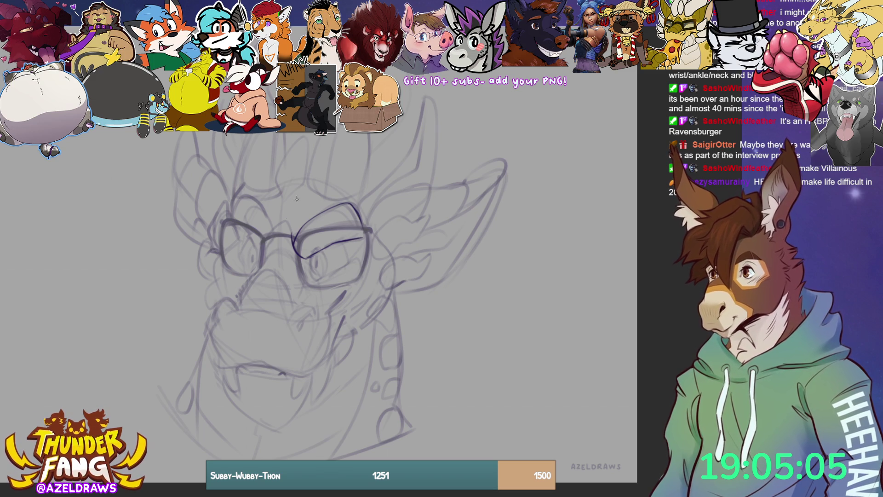
{"action": "mouse_move", "coordinate": [261, 256]}
{"action": "left_mouse_down"}
{"action": "mouse_move", "coordinate": [287, 221]}
{"action": "mouse_move", "coordinate": [295, 239]}
{"action": "left_mouse_up"}
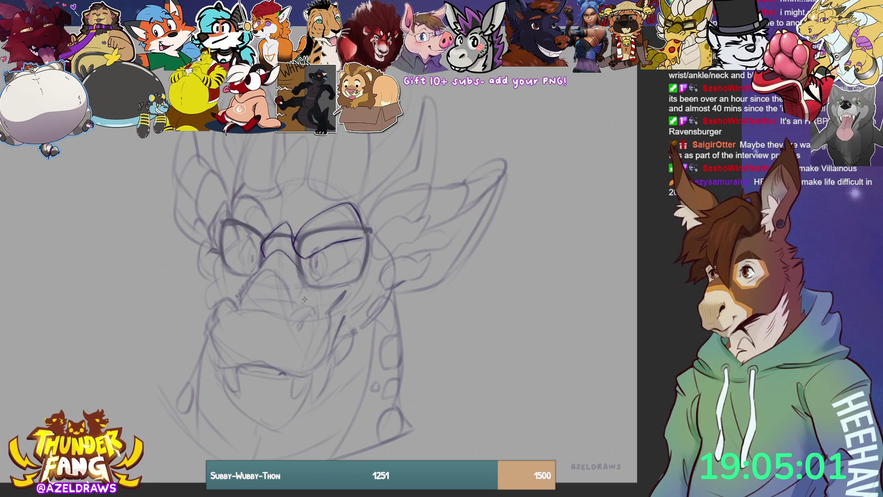
{"action": "left_click_drag", "start_coordinate": [303, 279], "coordinate": [298, 301]}
{"action": "mouse_move", "coordinate": [240, 309]}
{"action": "left_mouse_down"}
{"action": "mouse_move", "coordinate": [242, 287]}
{"action": "mouse_move", "coordinate": [288, 272]}
{"action": "mouse_move", "coordinate": [294, 311]}
{"action": "left_mouse_up"}
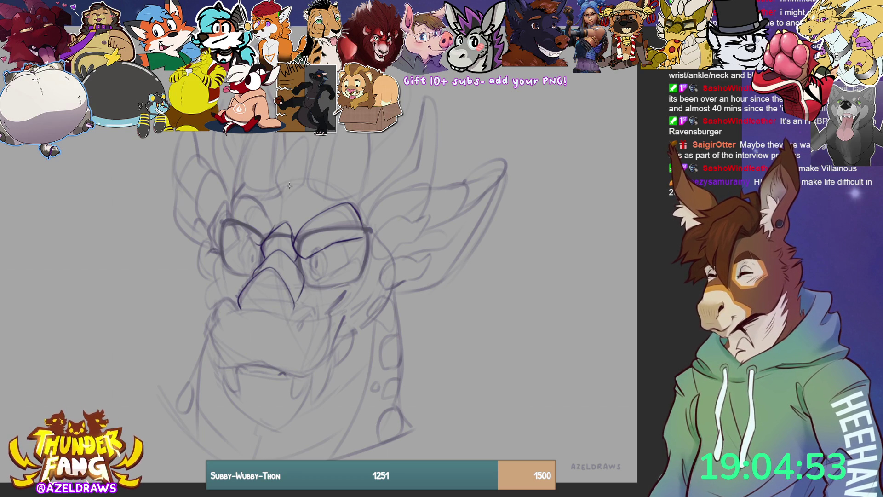
Ink the left lens loop, both eyes with retried strokes, and the nose's bottom and left edges.
{"action": "mouse_move", "coordinate": [270, 234]}
{"action": "left_mouse_down"}
{"action": "mouse_move", "coordinate": [266, 215]}
{"action": "mouse_move", "coordinate": [236, 197]}
{"action": "mouse_move", "coordinate": [242, 230]}
{"action": "mouse_move", "coordinate": [260, 247]}
{"action": "left_mouse_up"}
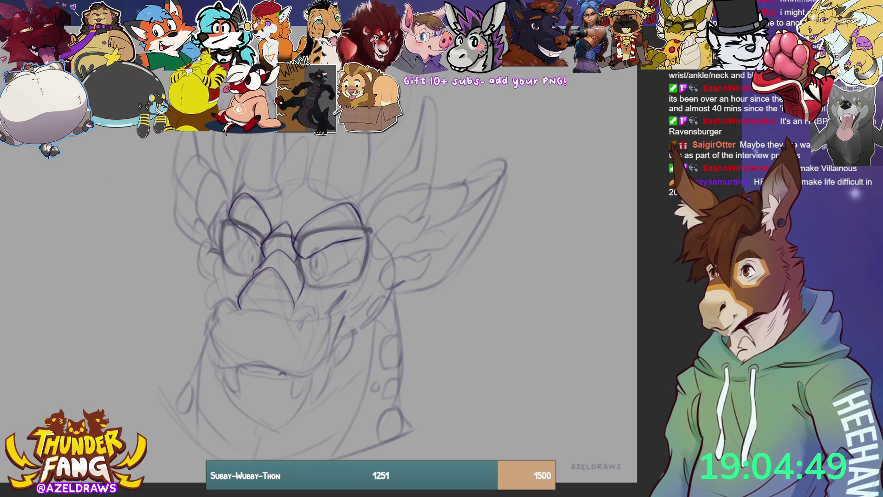
{"action": "mouse_move", "coordinate": [310, 259]}
{"action": "left_mouse_down"}
{"action": "mouse_move", "coordinate": [321, 277]}
{"action": "mouse_move", "coordinate": [327, 256]}
{"action": "mouse_move", "coordinate": [315, 263]}
{"action": "mouse_move", "coordinate": [343, 241]}
{"action": "mouse_move", "coordinate": [346, 266]}
{"action": "mouse_move", "coordinate": [328, 273]}
{"action": "mouse_move", "coordinate": [349, 265]}
{"action": "mouse_move", "coordinate": [322, 276]}
{"action": "mouse_move", "coordinate": [350, 262]}
{"action": "left_mouse_up"}
{"action": "key", "text": "ctrl+z"}
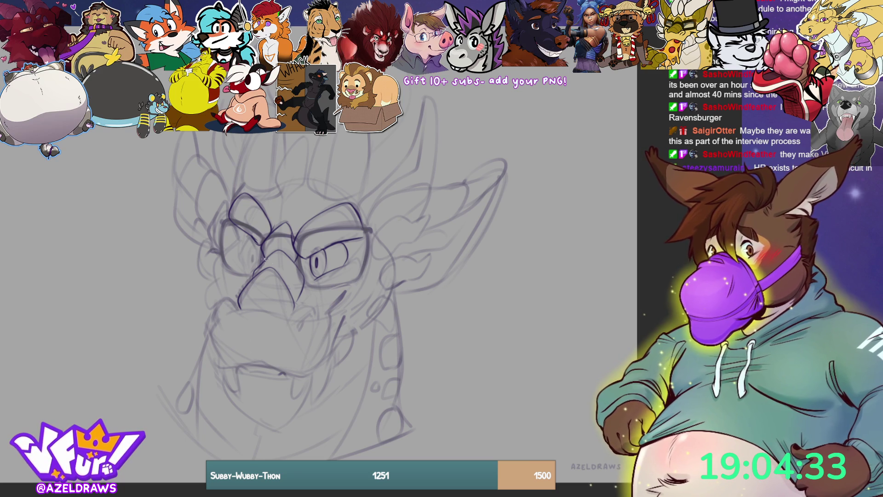
{"action": "left_click_drag", "start_coordinate": [250, 247], "coordinate": [252, 274]}
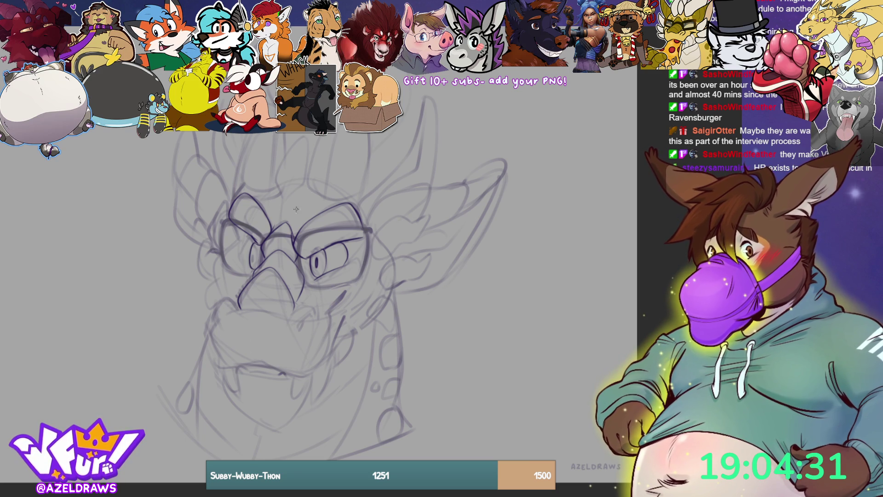
{"action": "key", "text": "ctrl+z"}
{"action": "left_click_drag", "start_coordinate": [250, 240], "coordinate": [256, 267]}
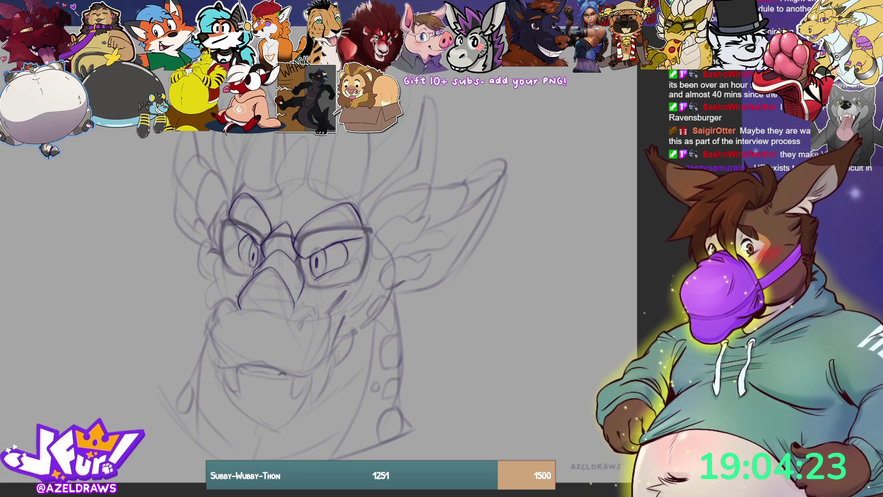
{"action": "left_click_drag", "start_coordinate": [249, 233], "coordinate": [244, 263]}
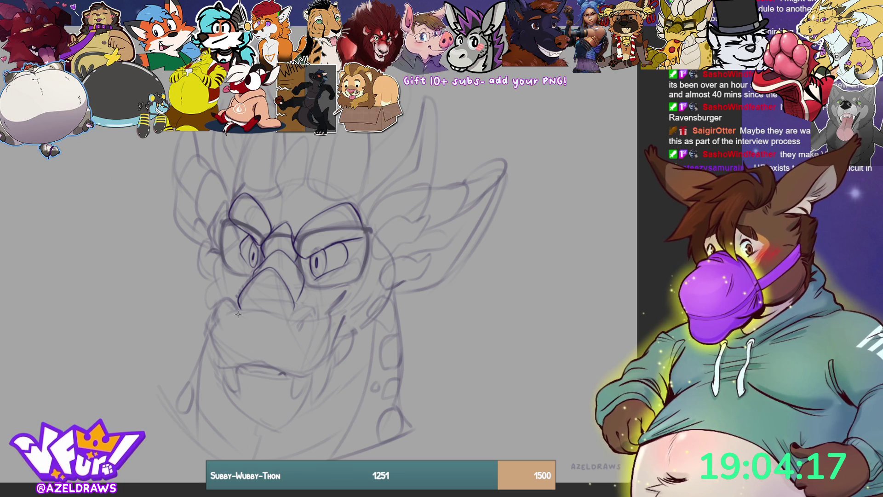
{"action": "mouse_move", "coordinate": [232, 312]}
{"action": "left_mouse_down"}
{"action": "mouse_move", "coordinate": [316, 316]}
{"action": "mouse_move", "coordinate": [301, 332]}
{"action": "left_mouse_up"}
{"action": "mouse_move", "coordinate": [238, 313]}
{"action": "left_mouse_down"}
{"action": "mouse_move", "coordinate": [232, 301]}
{"action": "mouse_move", "coordinate": [214, 319]}
{"action": "mouse_move", "coordinate": [220, 366]}
{"action": "left_mouse_up"}
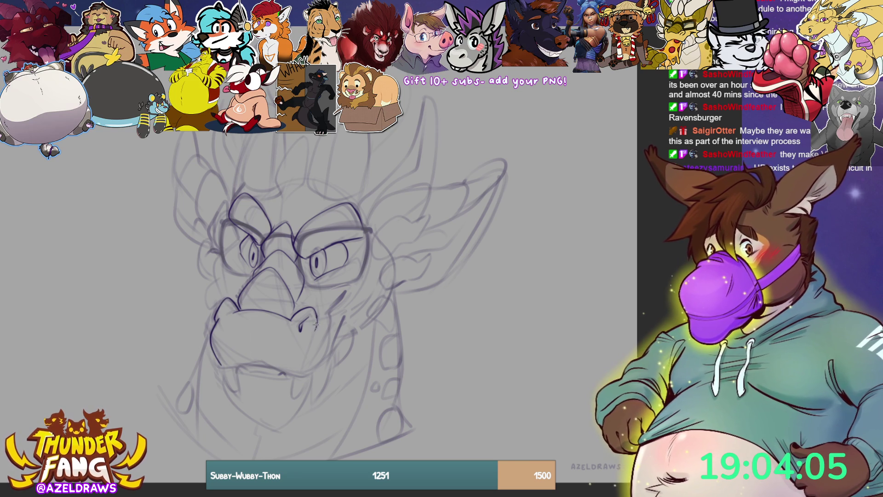
Ink the lower jaw line, two fangs and lip line, then fill the mouth interior dark.
{"action": "mouse_move", "coordinate": [214, 357]}
{"action": "left_mouse_down"}
{"action": "mouse_move", "coordinate": [224, 373]}
{"action": "mouse_move", "coordinate": [260, 364]}
{"action": "mouse_move", "coordinate": [295, 381]}
{"action": "mouse_move", "coordinate": [316, 371]}
{"action": "mouse_move", "coordinate": [330, 335]}
{"action": "left_mouse_up"}
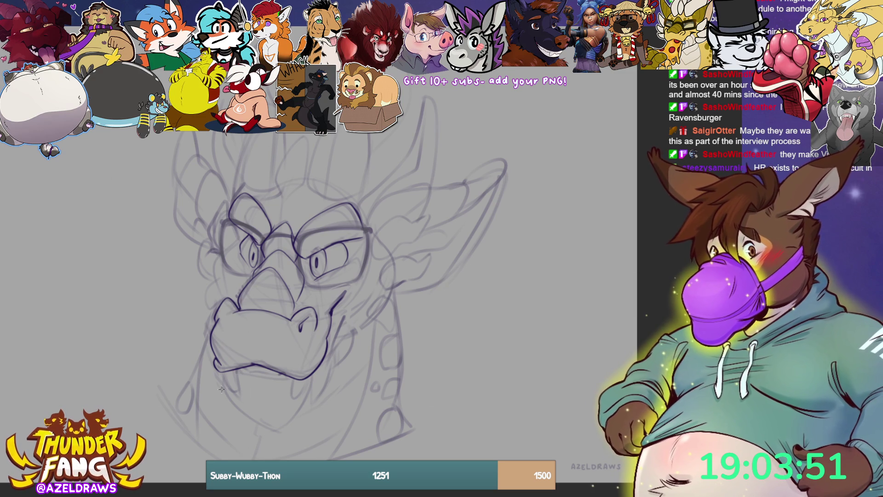
{"action": "mouse_move", "coordinate": [222, 374]}
{"action": "left_mouse_down"}
{"action": "mouse_move", "coordinate": [239, 394]}
{"action": "mouse_move", "coordinate": [237, 370]}
{"action": "left_mouse_up"}
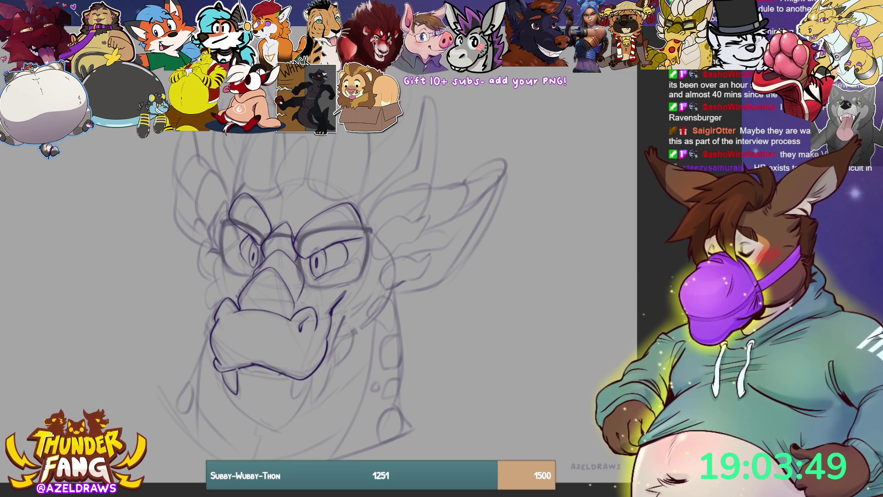
{"action": "mouse_move", "coordinate": [291, 378]}
{"action": "left_mouse_down"}
{"action": "mouse_move", "coordinate": [289, 407]}
{"action": "mouse_move", "coordinate": [303, 391]}
{"action": "left_mouse_up"}
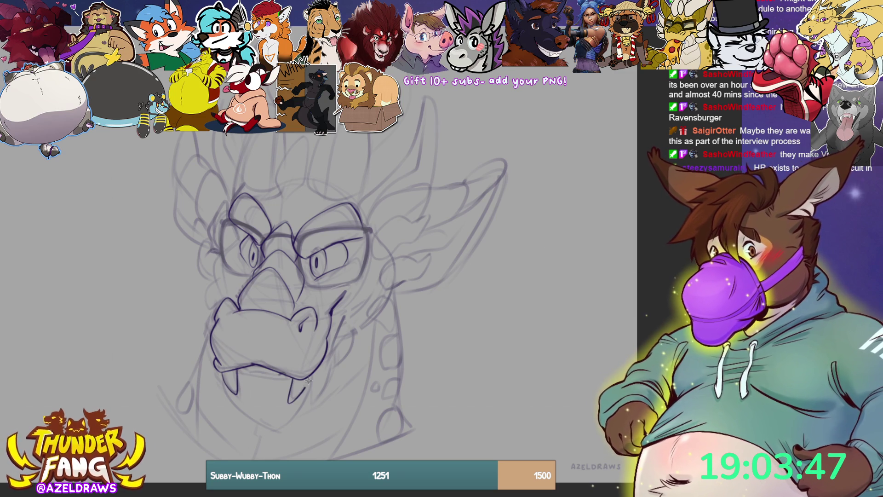
{"action": "mouse_move", "coordinate": [248, 372]}
{"action": "left_mouse_down"}
{"action": "mouse_move", "coordinate": [285, 374]}
{"action": "mouse_move", "coordinate": [266, 383]}
{"action": "mouse_move", "coordinate": [292, 380]}
{"action": "left_mouse_up"}
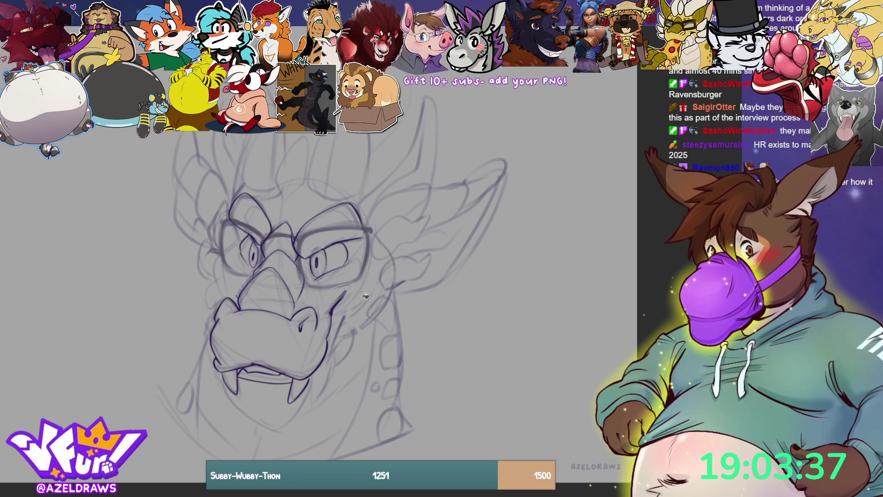
{"action": "left_click_drag", "start_coordinate": [279, 374], "coordinate": [243, 368]}
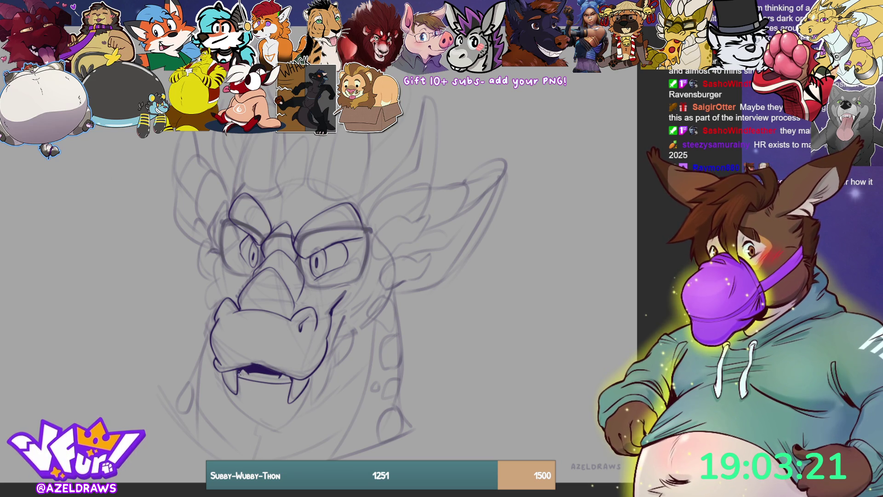
{"action": "left_click_drag", "start_coordinate": [251, 374], "coordinate": [285, 375]}
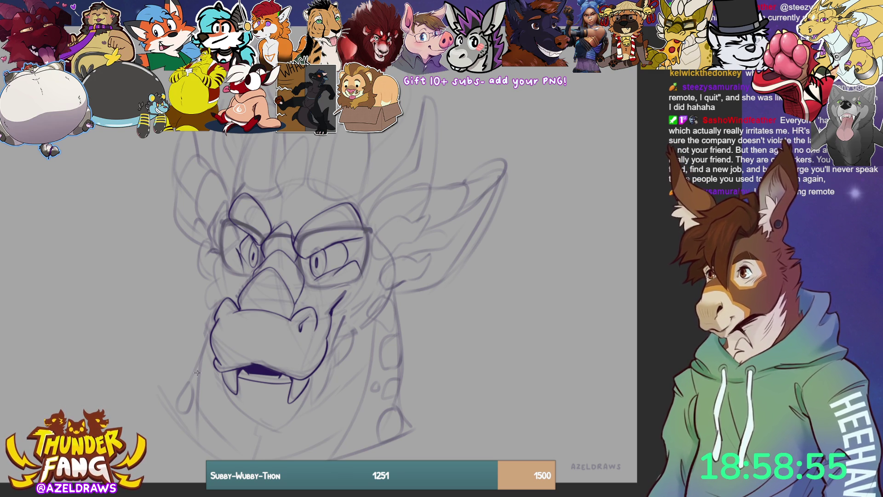
Ink the left face edge, chin, right jaw and cheek lines, snout curve and brow lines.
{"action": "mouse_move", "coordinate": [233, 246]}
{"action": "left_mouse_down"}
{"action": "mouse_move", "coordinate": [218, 258]}
{"action": "mouse_move", "coordinate": [217, 301]}
{"action": "left_mouse_up"}
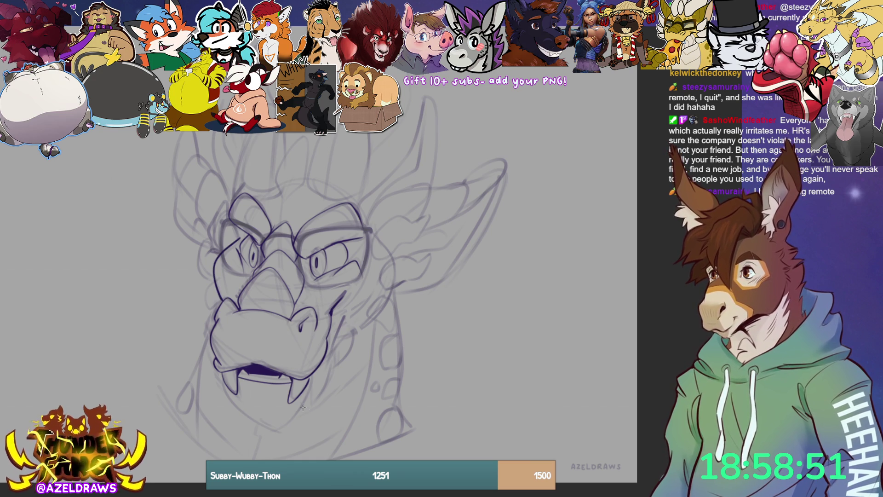
{"action": "mouse_move", "coordinate": [221, 368]}
{"action": "left_mouse_down"}
{"action": "mouse_move", "coordinate": [231, 402]}
{"action": "mouse_move", "coordinate": [275, 432]}
{"action": "mouse_move", "coordinate": [311, 396]}
{"action": "mouse_move", "coordinate": [316, 375]}
{"action": "left_mouse_up"}
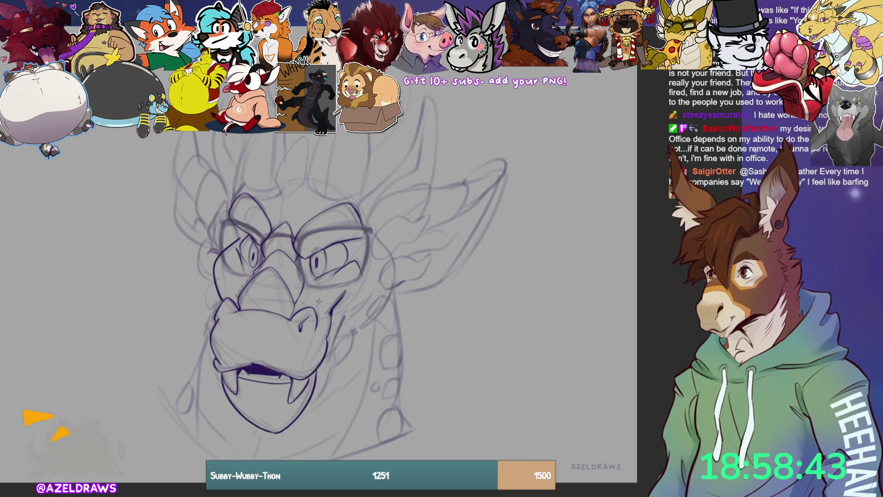
{"action": "mouse_move", "coordinate": [332, 346]}
{"action": "left_mouse_down"}
{"action": "mouse_move", "coordinate": [331, 375]}
{"action": "mouse_move", "coordinate": [311, 403]}
{"action": "left_mouse_up"}
{"action": "mouse_move", "coordinate": [330, 352]}
{"action": "left_mouse_down"}
{"action": "mouse_move", "coordinate": [354, 302]}
{"action": "mouse_move", "coordinate": [353, 332]}
{"action": "mouse_move", "coordinate": [335, 369]}
{"action": "left_mouse_up"}
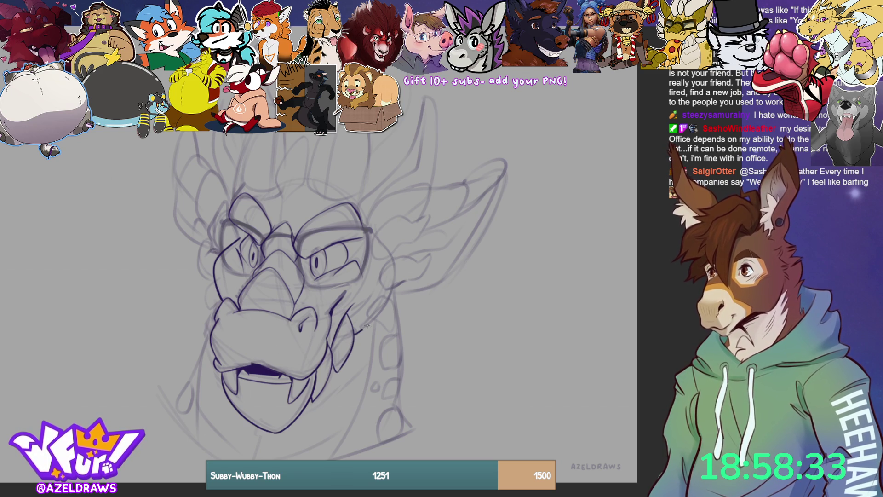
{"action": "mouse_move", "coordinate": [372, 230]}
{"action": "left_mouse_down"}
{"action": "mouse_move", "coordinate": [393, 287]}
{"action": "mouse_move", "coordinate": [350, 339]}
{"action": "left_mouse_up"}
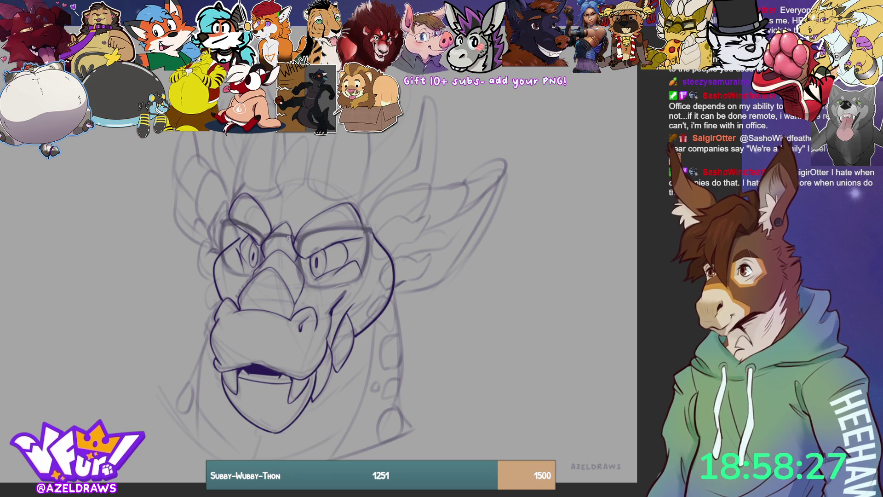
{"action": "mouse_move", "coordinate": [214, 281]}
{"action": "left_mouse_down"}
{"action": "mouse_move", "coordinate": [204, 299]}
{"action": "mouse_move", "coordinate": [213, 307]}
{"action": "mouse_move", "coordinate": [220, 301]}
{"action": "mouse_move", "coordinate": [198, 253]}
{"action": "mouse_move", "coordinate": [212, 235]}
{"action": "mouse_move", "coordinate": [209, 250]}
{"action": "mouse_move", "coordinate": [224, 254]}
{"action": "left_mouse_up"}
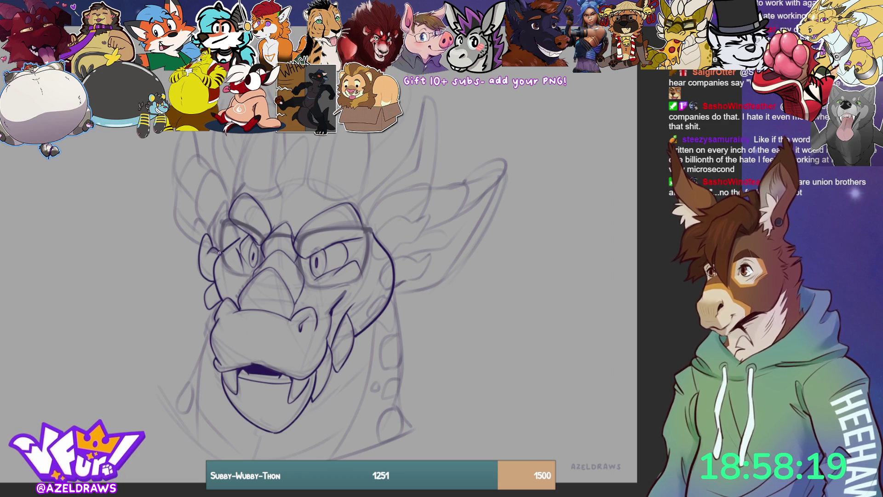
{"action": "mouse_move", "coordinate": [213, 214]}
{"action": "left_mouse_down"}
{"action": "mouse_move", "coordinate": [230, 204]}
{"action": "mouse_move", "coordinate": [237, 239]}
{"action": "left_mouse_up"}
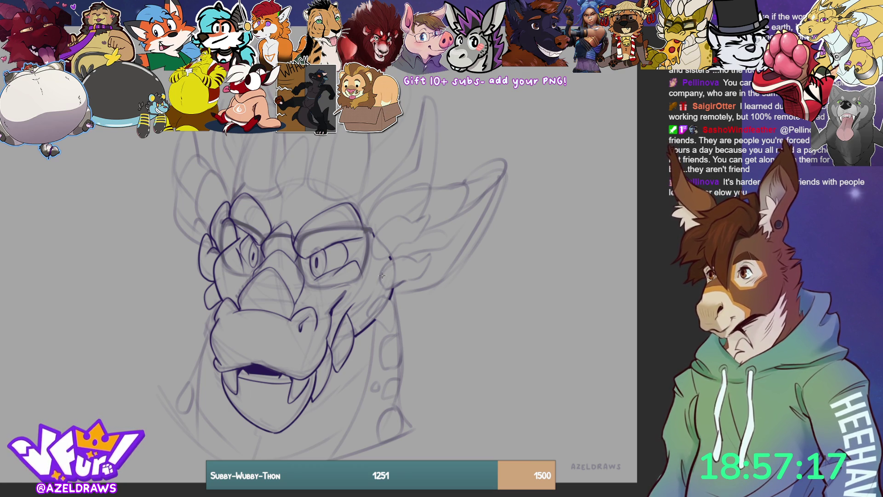
Ink the cheek curve, a spiky fin beside it, and the ear frill's top edge.
{"action": "mouse_move", "coordinate": [390, 258]}
{"action": "left_mouse_down"}
{"action": "mouse_move", "coordinate": [385, 290]}
{"action": "mouse_move", "coordinate": [395, 289]}
{"action": "mouse_move", "coordinate": [398, 258]}
{"action": "mouse_move", "coordinate": [430, 258]}
{"action": "mouse_move", "coordinate": [378, 299]}
{"action": "mouse_move", "coordinate": [368, 317]}
{"action": "mouse_move", "coordinate": [382, 325]}
{"action": "mouse_move", "coordinate": [395, 311]}
{"action": "mouse_move", "coordinate": [387, 332]}
{"action": "left_mouse_up"}
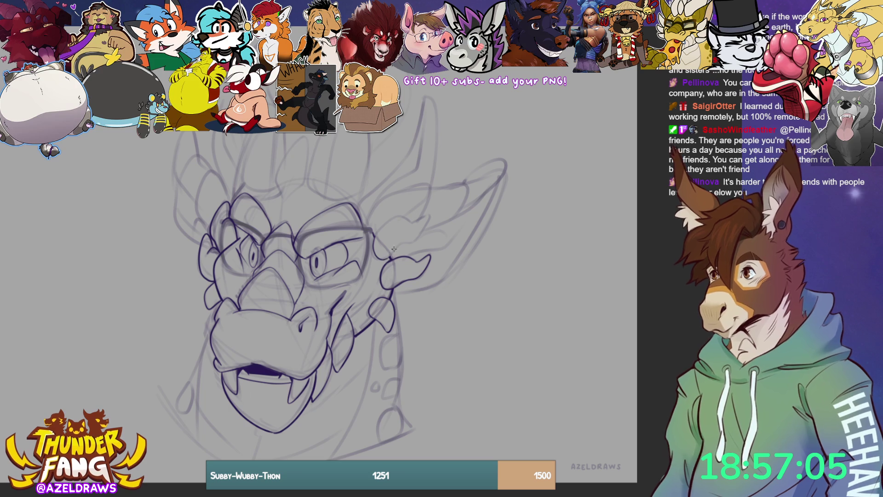
{"action": "mouse_move", "coordinate": [399, 245]}
{"action": "left_mouse_down"}
{"action": "mouse_move", "coordinate": [416, 239]}
{"action": "mouse_move", "coordinate": [427, 214]}
{"action": "mouse_move", "coordinate": [384, 226]}
{"action": "mouse_move", "coordinate": [375, 241]}
{"action": "left_mouse_up"}
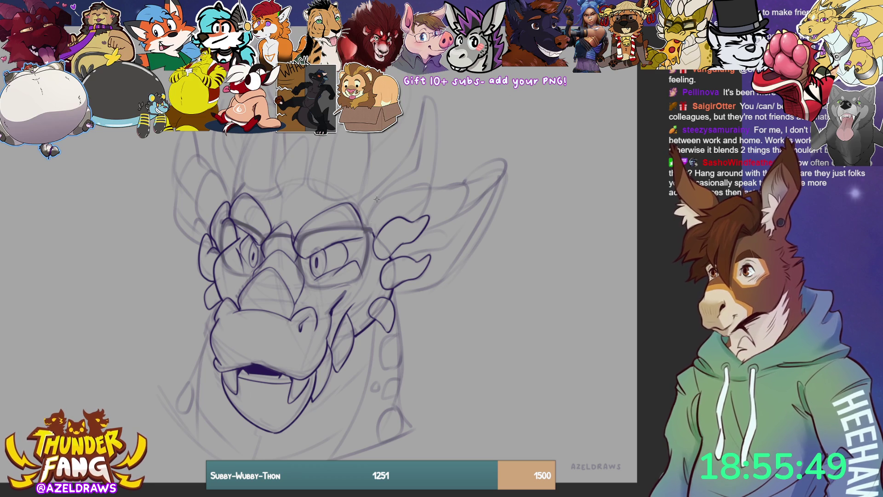
{"action": "mouse_move", "coordinate": [373, 234]}
{"action": "left_mouse_down"}
{"action": "mouse_move", "coordinate": [368, 220]}
{"action": "mouse_move", "coordinate": [404, 189]}
{"action": "mouse_move", "coordinate": [431, 193]}
{"action": "mouse_move", "coordinate": [461, 180]}
{"action": "mouse_move", "coordinate": [456, 217]}
{"action": "mouse_move", "coordinate": [427, 223]}
{"action": "left_mouse_up"}
Ink the ear frill's lobe and an inner fin rib, redoing a bad edge, plus a curved left-side fin.
{"action": "mouse_move", "coordinate": [464, 183]}
{"action": "left_mouse_down"}
{"action": "mouse_move", "coordinate": [499, 161]}
{"action": "mouse_move", "coordinate": [484, 198]}
{"action": "mouse_move", "coordinate": [492, 198]}
{"action": "mouse_move", "coordinate": [457, 266]}
{"action": "mouse_move", "coordinate": [405, 291]}
{"action": "mouse_move", "coordinate": [392, 282]}
{"action": "mouse_move", "coordinate": [414, 294]}
{"action": "mouse_move", "coordinate": [464, 260]}
{"action": "mouse_move", "coordinate": [504, 163]}
{"action": "left_mouse_up"}
{"action": "key", "text": "ctrl+z"}
{"action": "mouse_move", "coordinate": [404, 257]}
{"action": "left_mouse_down"}
{"action": "mouse_move", "coordinate": [452, 243]}
{"action": "mouse_move", "coordinate": [472, 211]}
{"action": "left_mouse_up"}
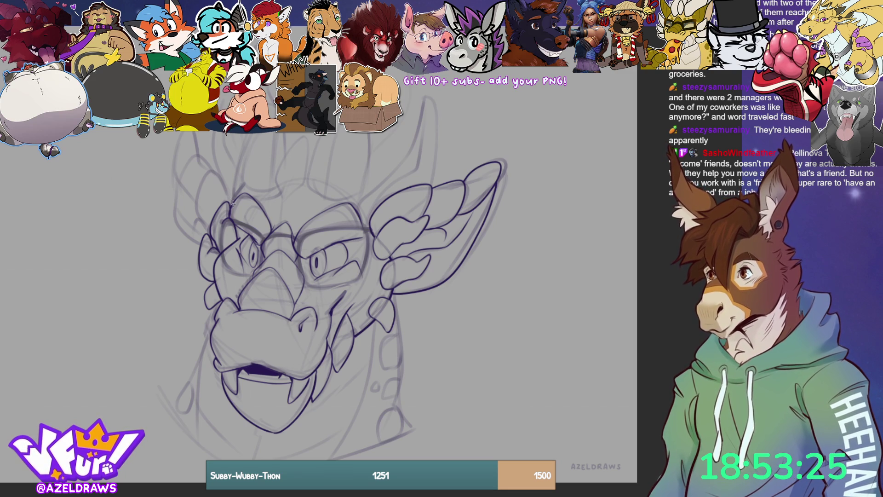
{"action": "mouse_move", "coordinate": [233, 204]}
{"action": "left_mouse_down"}
{"action": "mouse_move", "coordinate": [205, 173]}
{"action": "mouse_move", "coordinate": [202, 223]}
{"action": "mouse_move", "coordinate": [209, 225]}
{"action": "mouse_move", "coordinate": [182, 174]}
{"action": "mouse_move", "coordinate": [205, 154]}
{"action": "mouse_move", "coordinate": [216, 175]}
{"action": "mouse_move", "coordinate": [192, 137]}
{"action": "mouse_move", "coordinate": [176, 225]}
{"action": "mouse_move", "coordinate": [200, 249]}
{"action": "left_mouse_up"}
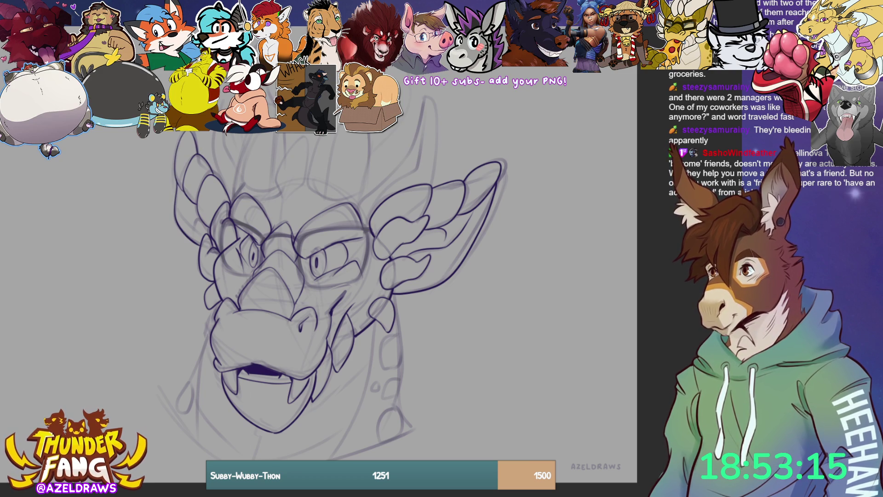
Ink a short left head contour line and a pointed spike on top of the head.
{"action": "left_click_drag", "start_coordinate": [190, 214], "coordinate": [208, 233]}
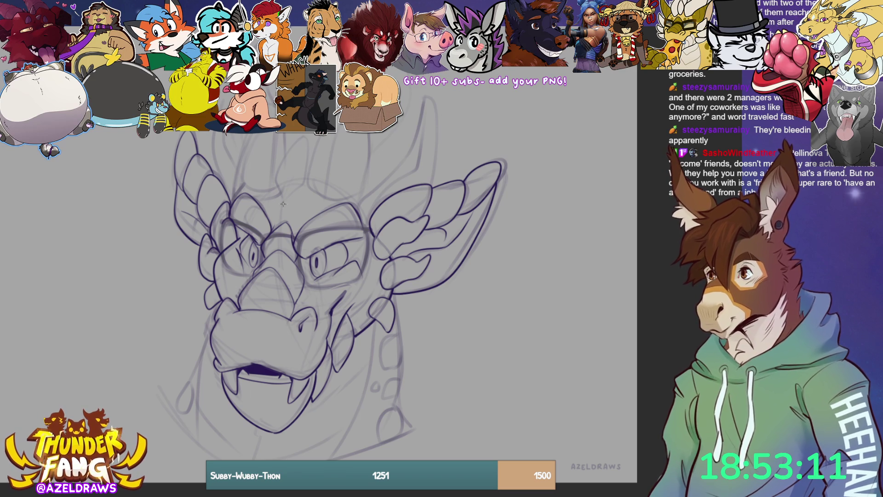
{"action": "mouse_move", "coordinate": [277, 183]}
{"action": "left_mouse_down"}
{"action": "mouse_move", "coordinate": [293, 204]}
{"action": "mouse_move", "coordinate": [305, 186]}
{"action": "mouse_move", "coordinate": [278, 168]}
{"action": "mouse_move", "coordinate": [305, 144]}
{"action": "mouse_move", "coordinate": [298, 189]}
{"action": "mouse_move", "coordinate": [352, 202]}
{"action": "mouse_move", "coordinate": [363, 191]}
{"action": "left_mouse_up"}
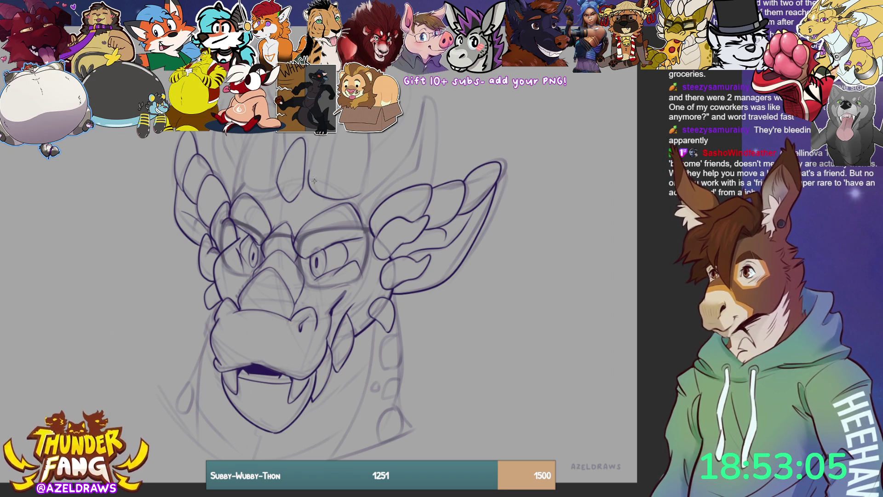
{"action": "left_click_drag", "start_coordinate": [308, 174], "coordinate": [318, 137]}
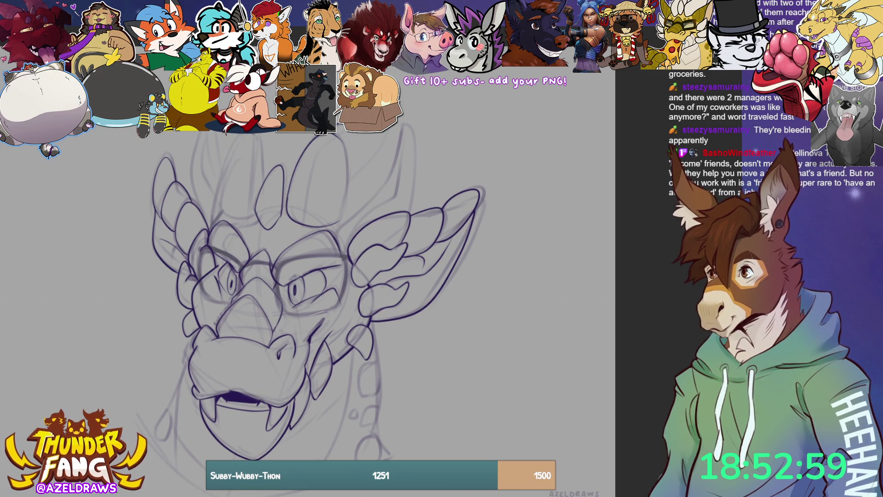
Ink the curved spike edges and the line running from a spike top down the head.
{"action": "mouse_move", "coordinate": [388, 131]}
{"action": "left_mouse_down"}
{"action": "mouse_move", "coordinate": [349, 184]}
{"action": "mouse_move", "coordinate": [341, 223]}
{"action": "left_mouse_up"}
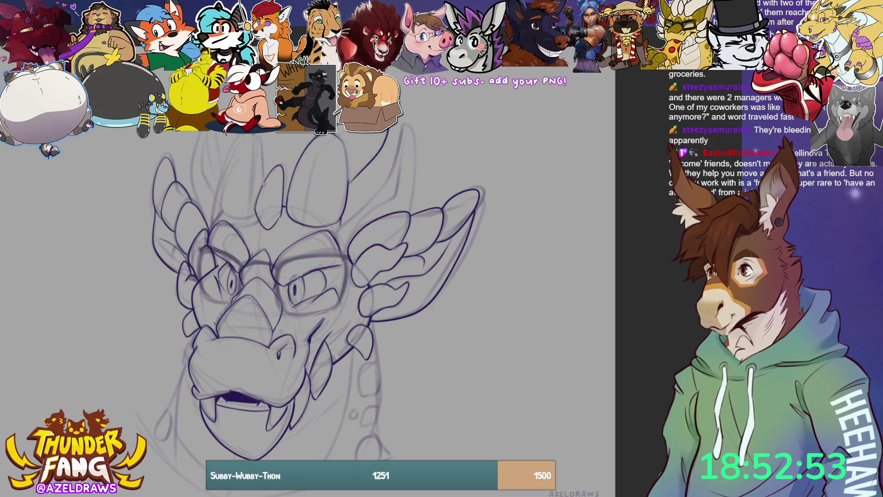
{"action": "mouse_move", "coordinate": [219, 178]}
{"action": "left_mouse_down"}
{"action": "mouse_move", "coordinate": [217, 199]}
{"action": "mouse_move", "coordinate": [239, 225]}
{"action": "mouse_move", "coordinate": [255, 226]}
{"action": "left_mouse_up"}
{"action": "key", "text": "ctrl+z"}
{"action": "mouse_move", "coordinate": [228, 153]}
{"action": "left_mouse_down"}
{"action": "mouse_move", "coordinate": [219, 218]}
{"action": "mouse_move", "coordinate": [251, 217]}
{"action": "left_mouse_up"}
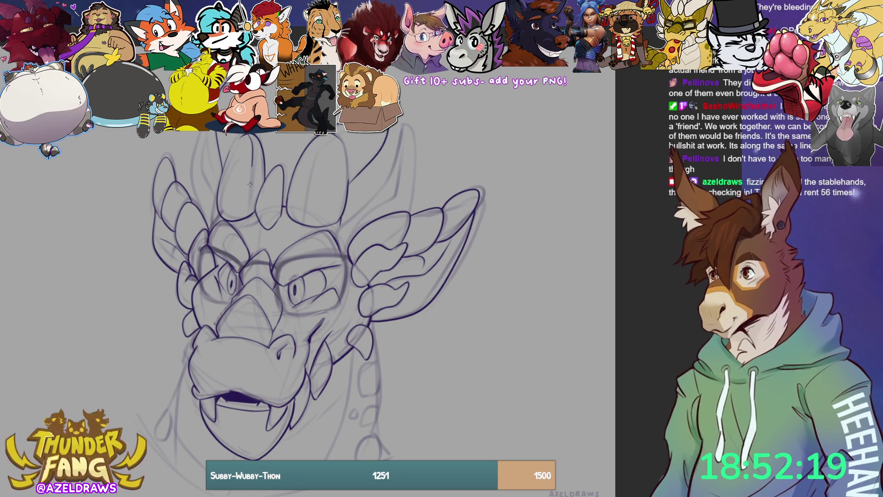
{"action": "mouse_move", "coordinate": [306, 208]}
{"action": "left_mouse_down"}
{"action": "mouse_move", "coordinate": [318, 147]}
{"action": "mouse_move", "coordinate": [344, 128]}
{"action": "left_mouse_up"}
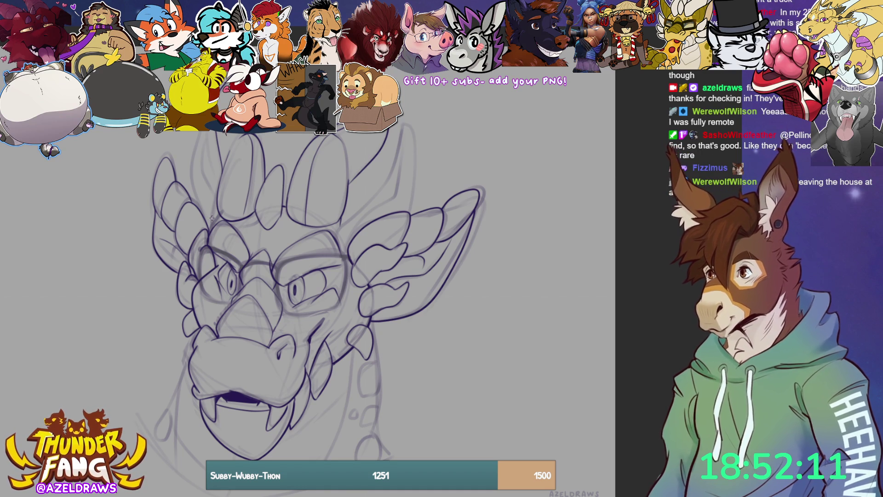
Ink the outer and inner edges of the left and right horns.
{"action": "mouse_move", "coordinate": [207, 232]}
{"action": "left_mouse_down"}
{"action": "mouse_move", "coordinate": [194, 190]}
{"action": "mouse_move", "coordinate": [197, 134]}
{"action": "mouse_move", "coordinate": [219, 188]}
{"action": "left_mouse_up"}
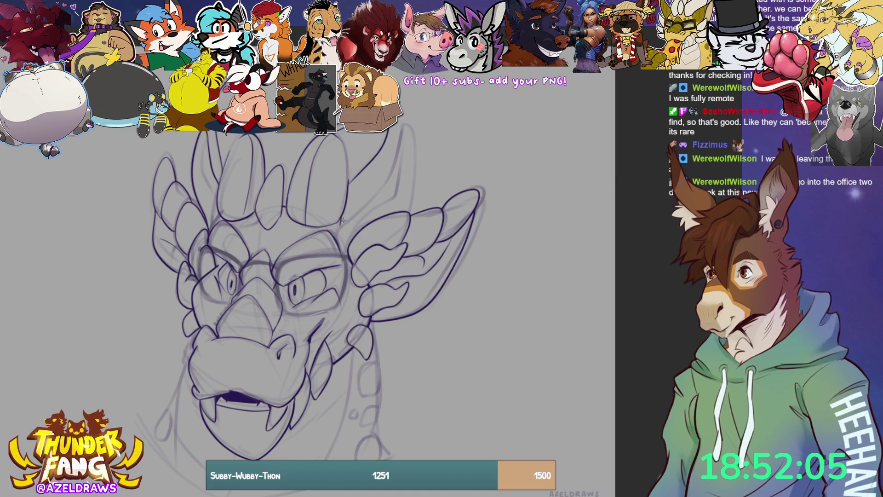
{"action": "mouse_move", "coordinate": [341, 225]}
{"action": "left_mouse_down"}
{"action": "mouse_move", "coordinate": [385, 181]}
{"action": "mouse_move", "coordinate": [395, 138]}
{"action": "mouse_move", "coordinate": [410, 134]}
{"action": "mouse_move", "coordinate": [412, 175]}
{"action": "mouse_move", "coordinate": [396, 216]}
{"action": "left_mouse_up"}
{"action": "mouse_move", "coordinate": [405, 128]}
{"action": "left_mouse_down"}
{"action": "mouse_move", "coordinate": [391, 188]}
{"action": "mouse_move", "coordinate": [345, 233]}
{"action": "left_mouse_up"}
{"action": "left_click_drag", "start_coordinate": [206, 146], "coordinate": [219, 220]}
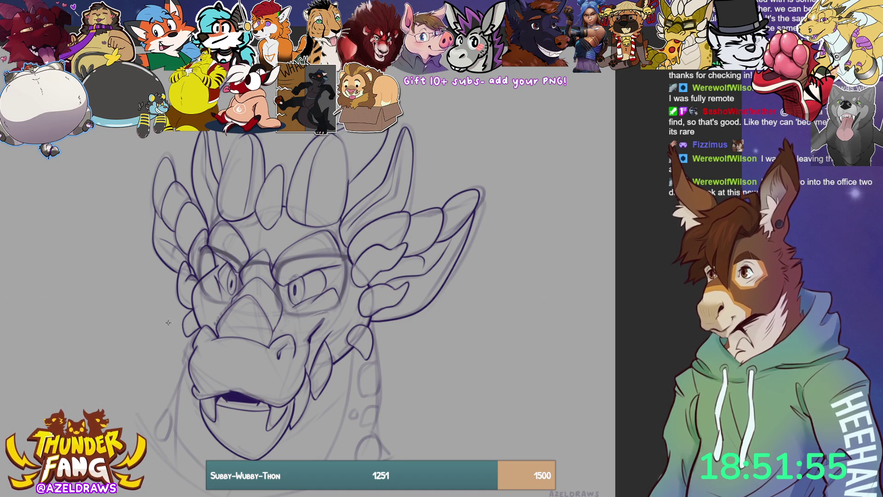